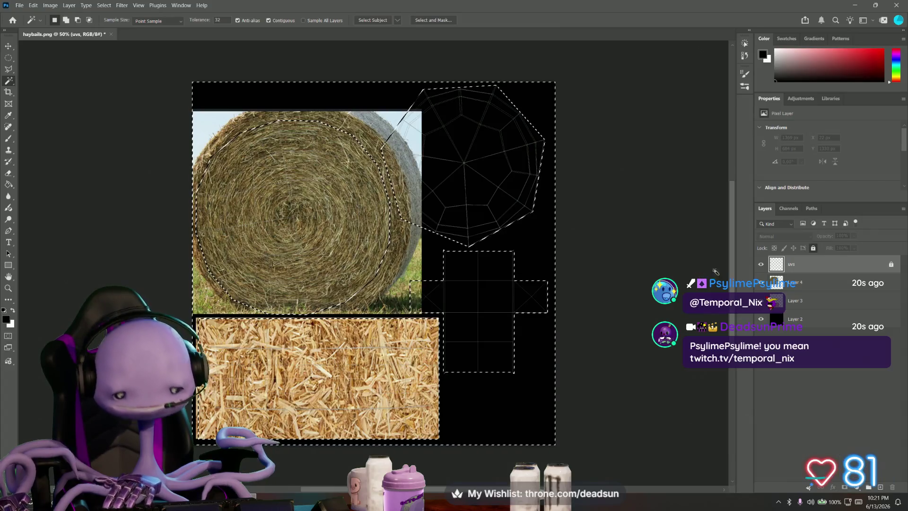
Delete the Magic Wand selection around the round bale face, leaving black background
click(794, 282)
key(Delete)
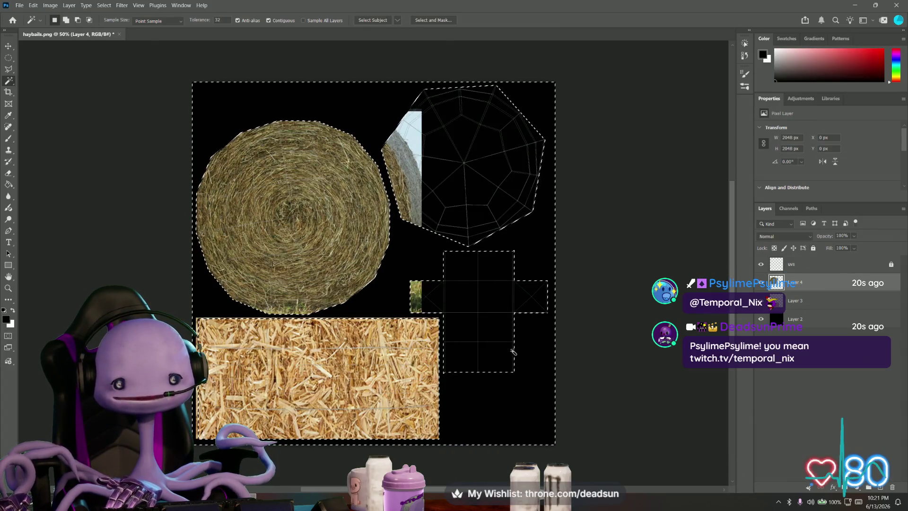
click(794, 300)
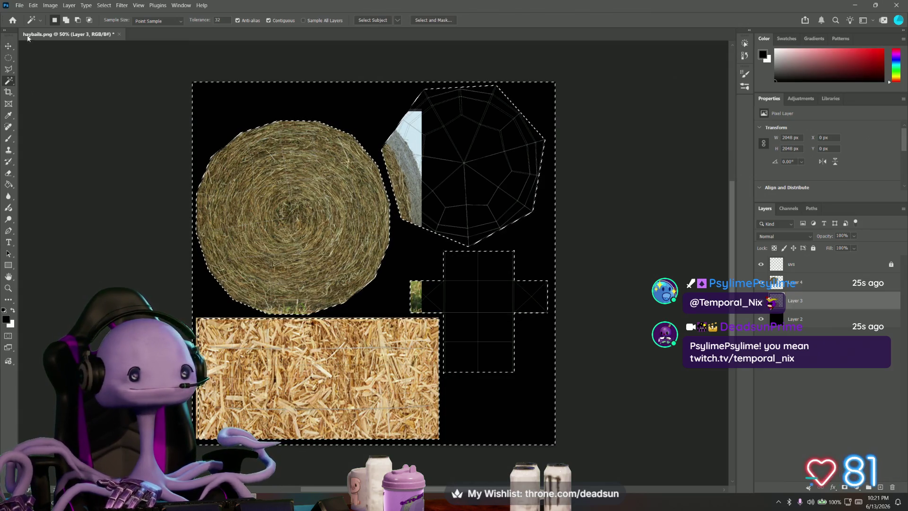
click(8, 60)
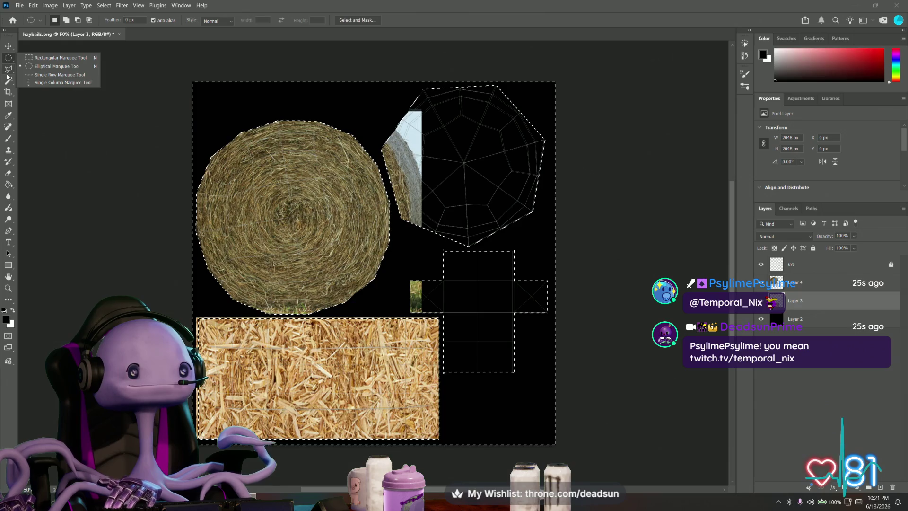
key(ctrl+d)
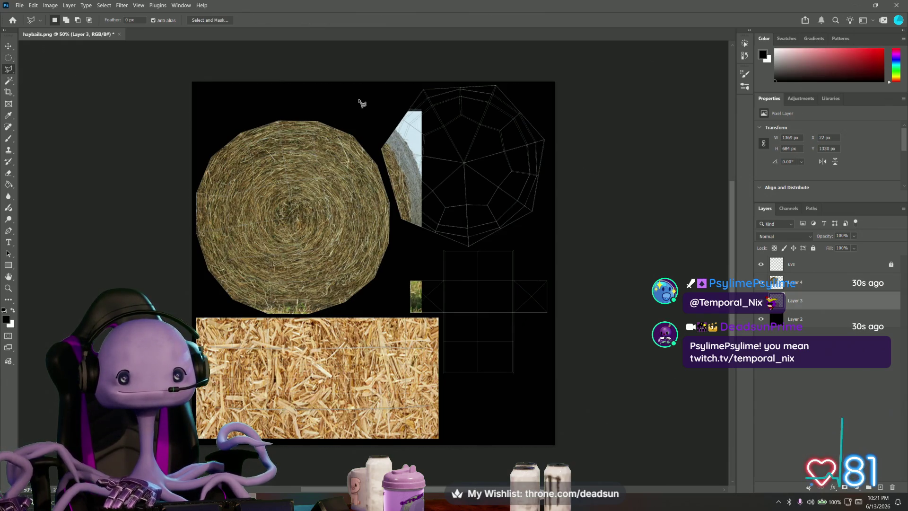
Outline the partial bale fragment with the Polygonal Lasso and delete it from Layer 4
click(361, 102)
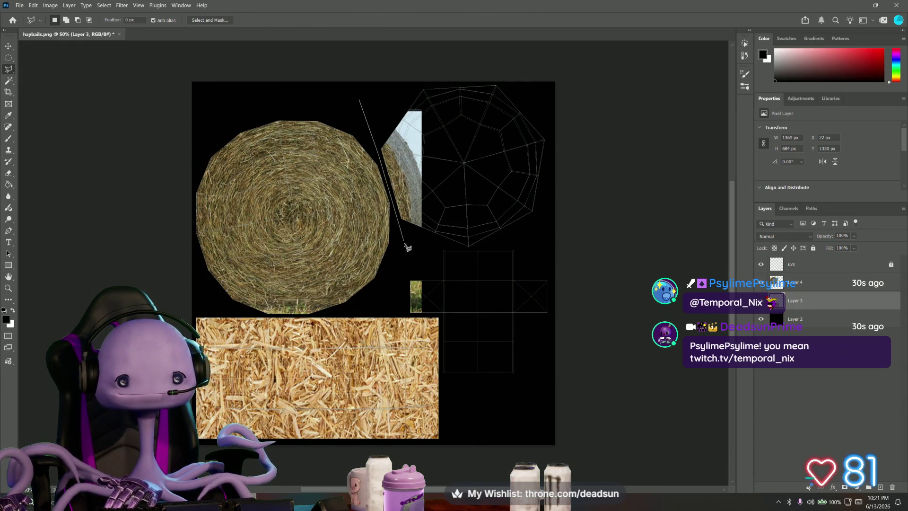
click(438, 241)
click(458, 134)
click(432, 97)
double_click(375, 92)
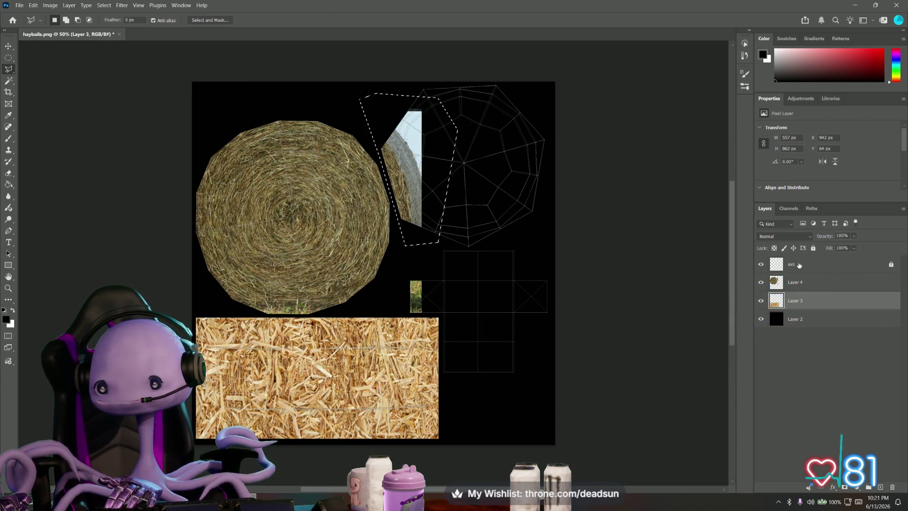
click(816, 281)
key(Delete)
key(ctrl+d)
Remove the leftover hay sliver beside the grid, dismissing a no-pixels-selected warning
click(671, 286)
click(717, 256)
double_click(703, 307)
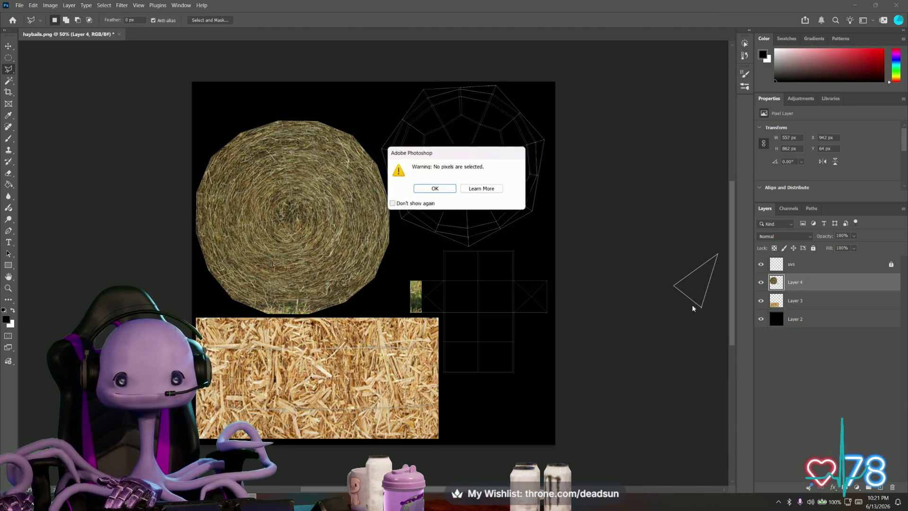
click(452, 190)
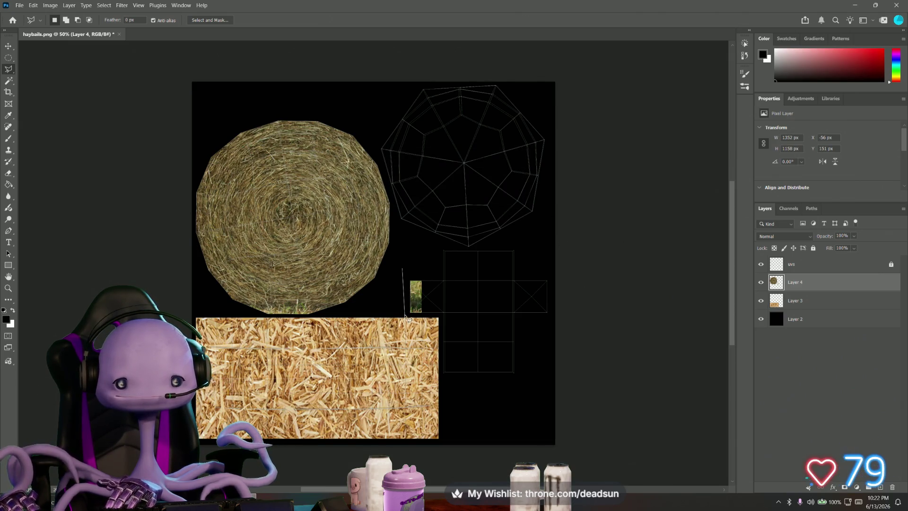
click(434, 311)
double_click(415, 266)
key(Delete)
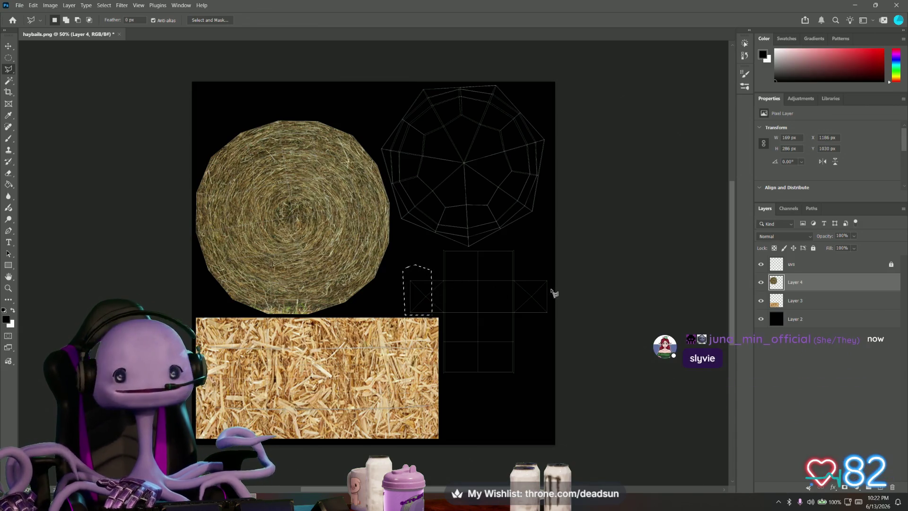
key(ctrl+d)
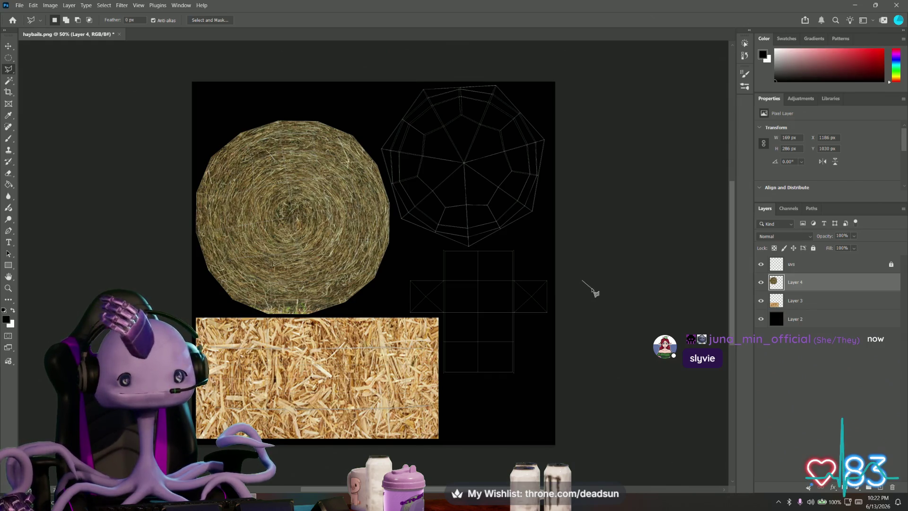
Close a stray lasso outline outside the canvas and dismiss the empty-selection warning
click(607, 276)
double_click(602, 255)
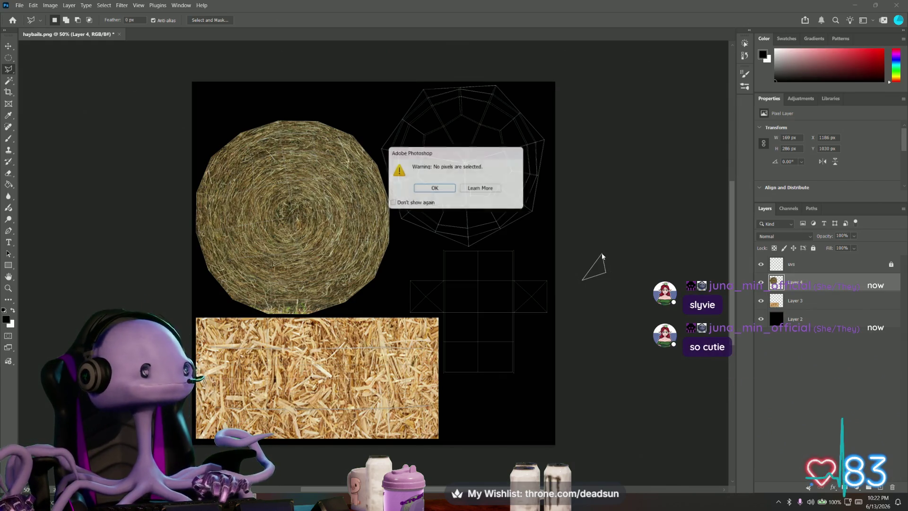
key(Return)
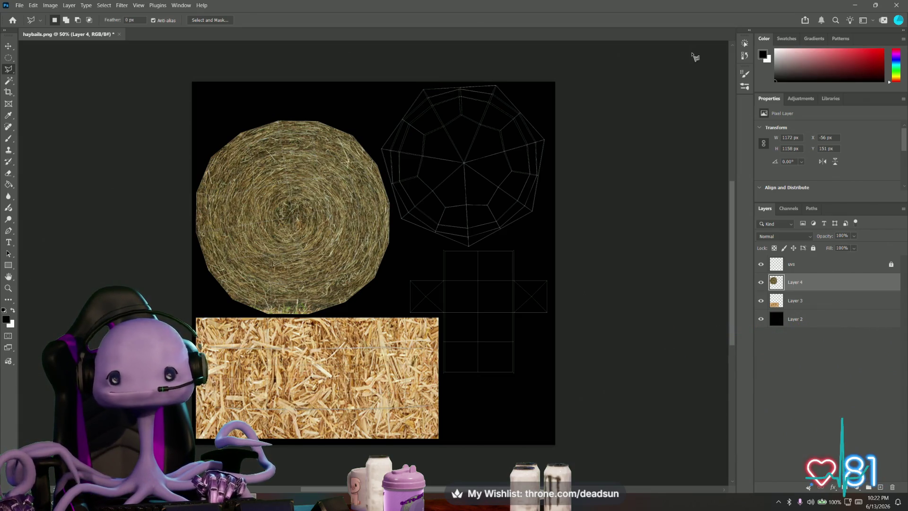
key(alt+Tab)
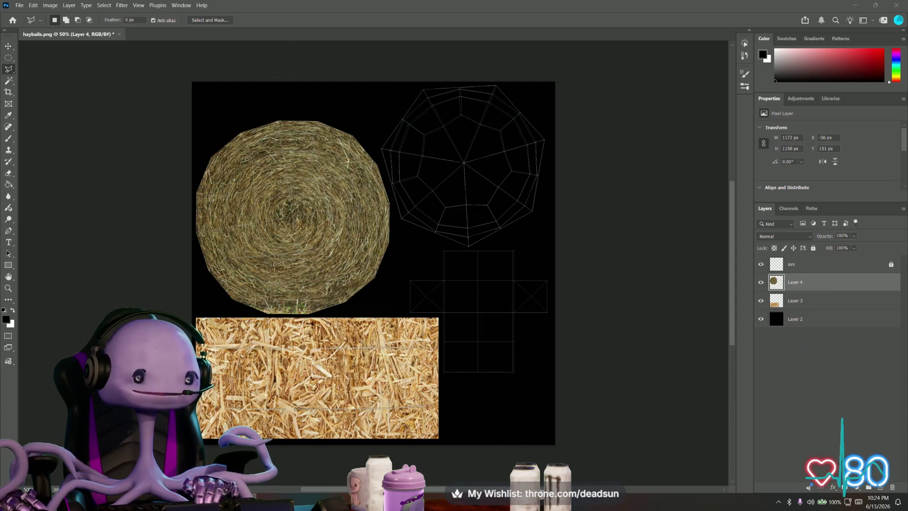
key(super+shift+s)
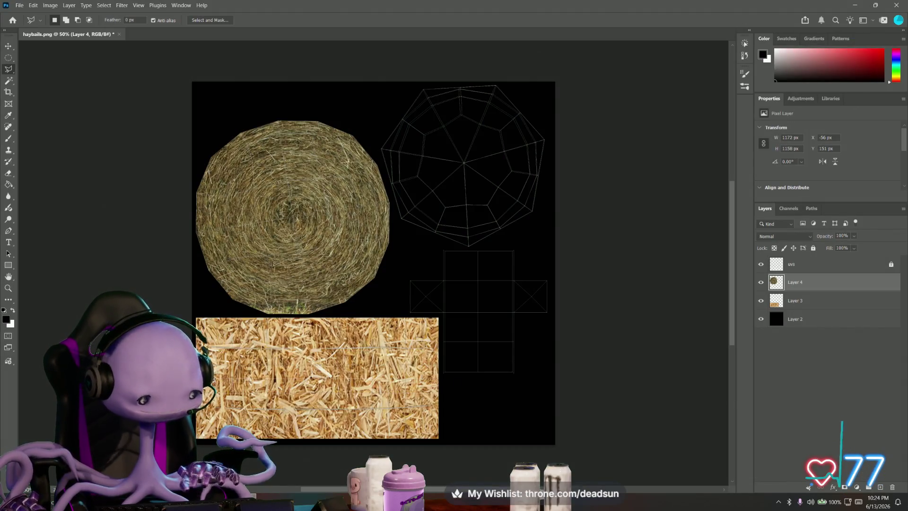
Paste the hay snip and free-transform it to cover the bottom straw rectangle
key(ctrl+v)
key(ctrl+t)
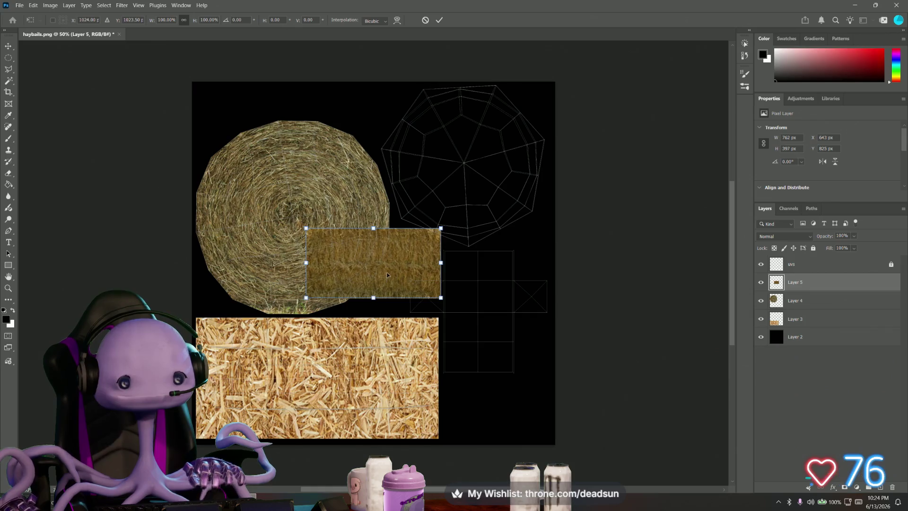
drag(388, 275, 283, 370)
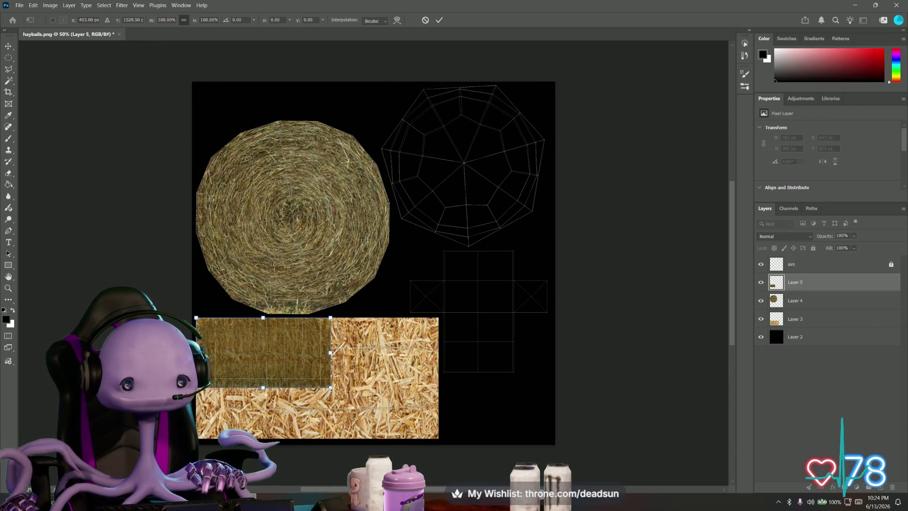
drag(331, 388, 424, 451)
drag(434, 318, 432, 320)
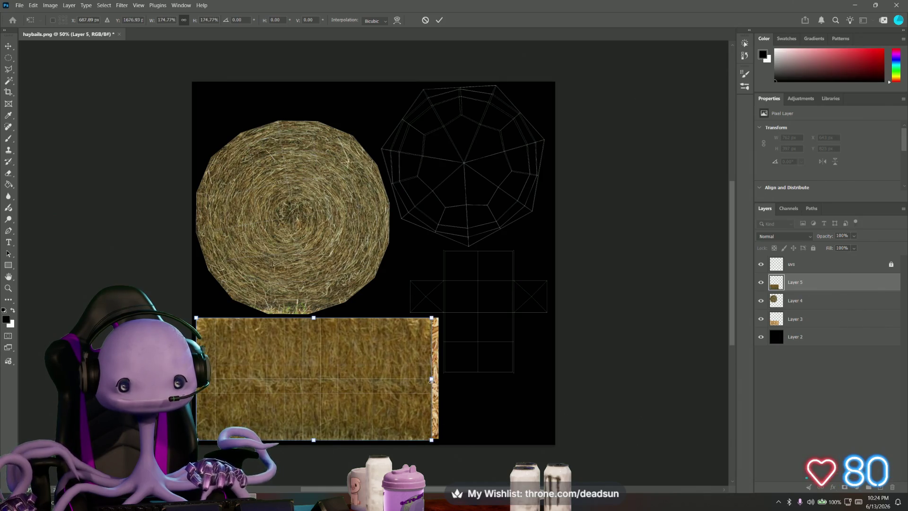
drag(431, 378, 434, 378)
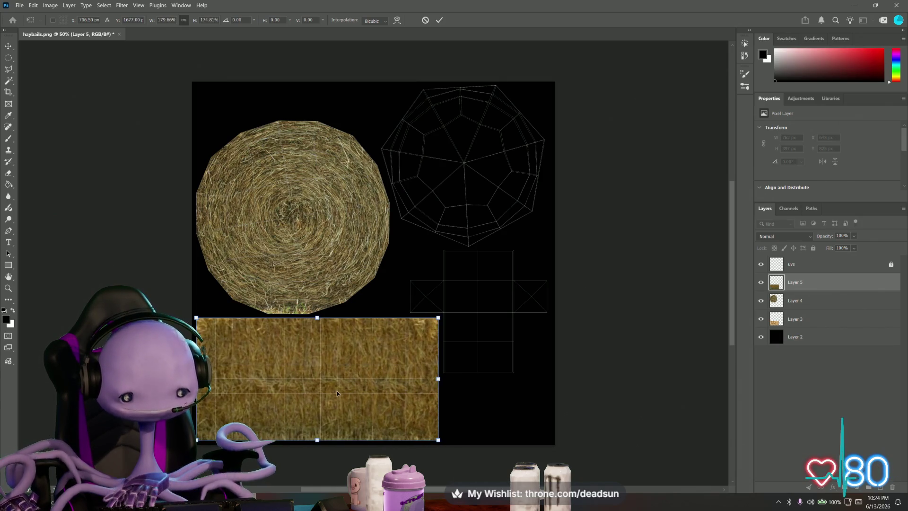
key(Return)
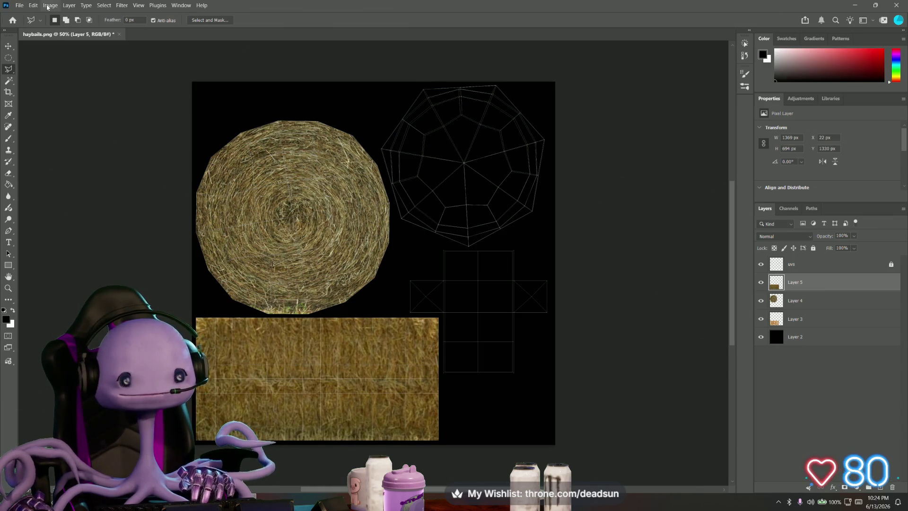
click(68, 5)
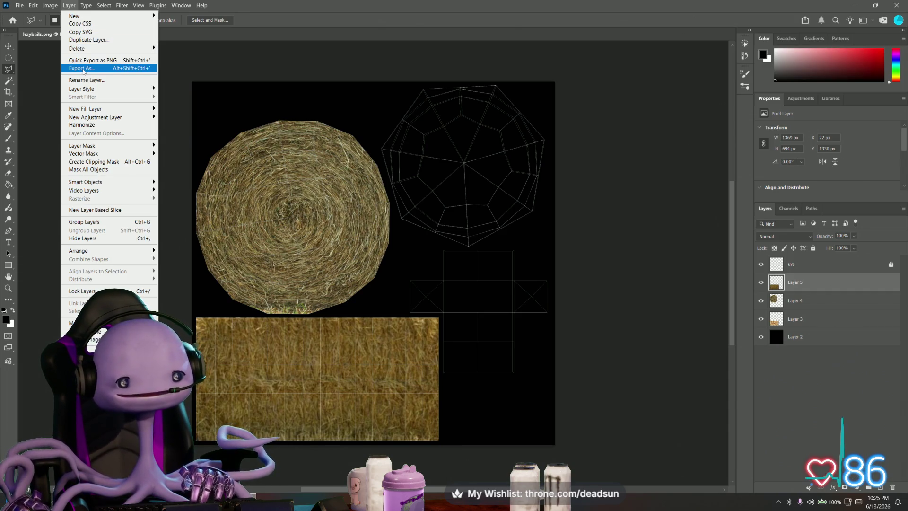
mouse_move(49, 4)
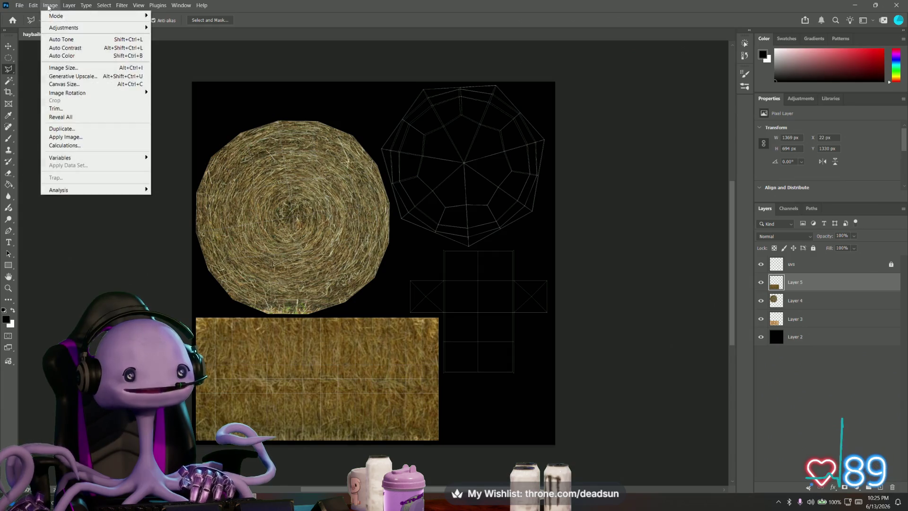
Check the Image Size settings and close them without changes
click(64, 67)
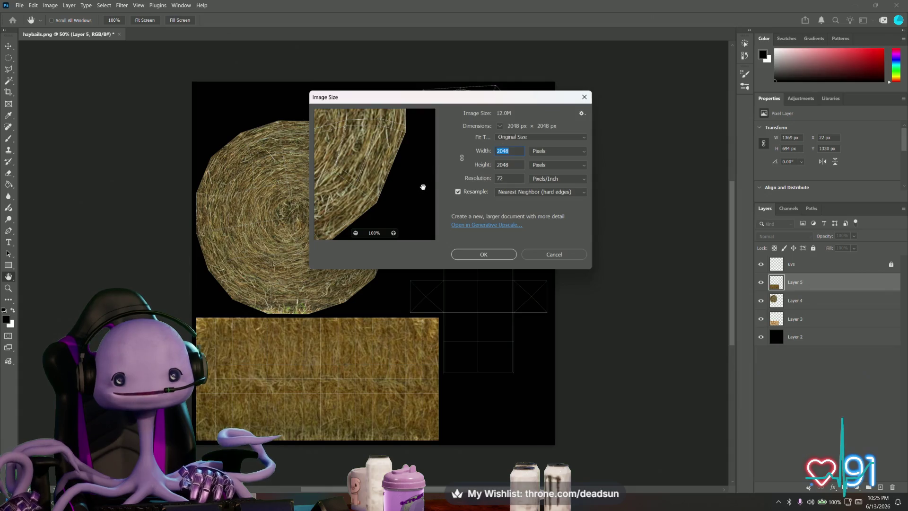
drag(399, 180, 408, 114)
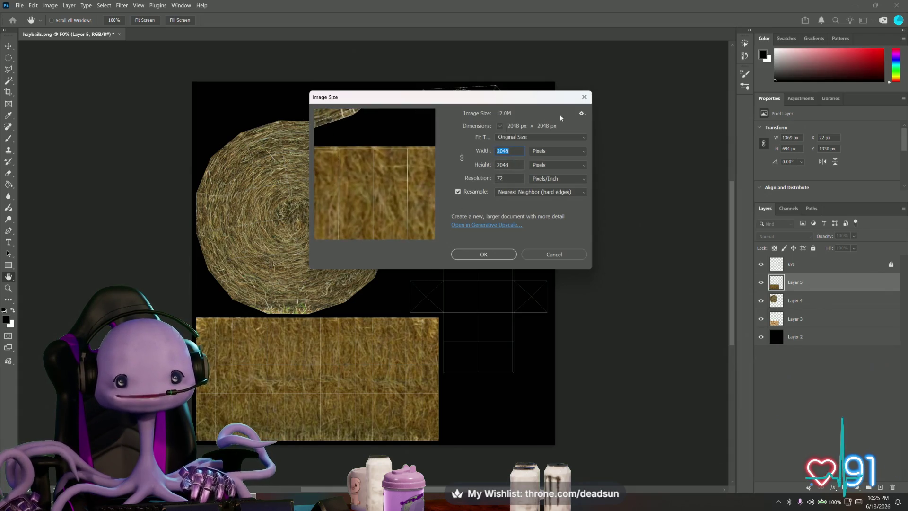
click(583, 97)
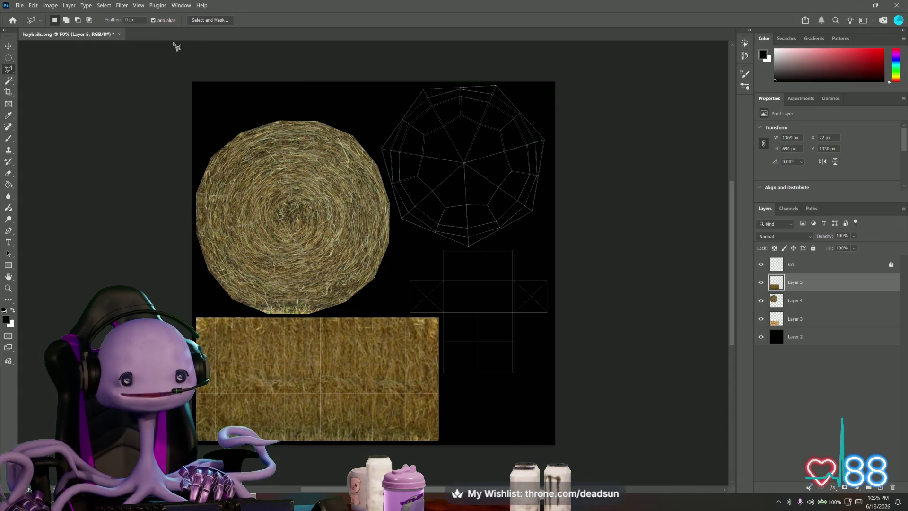
click(50, 8)
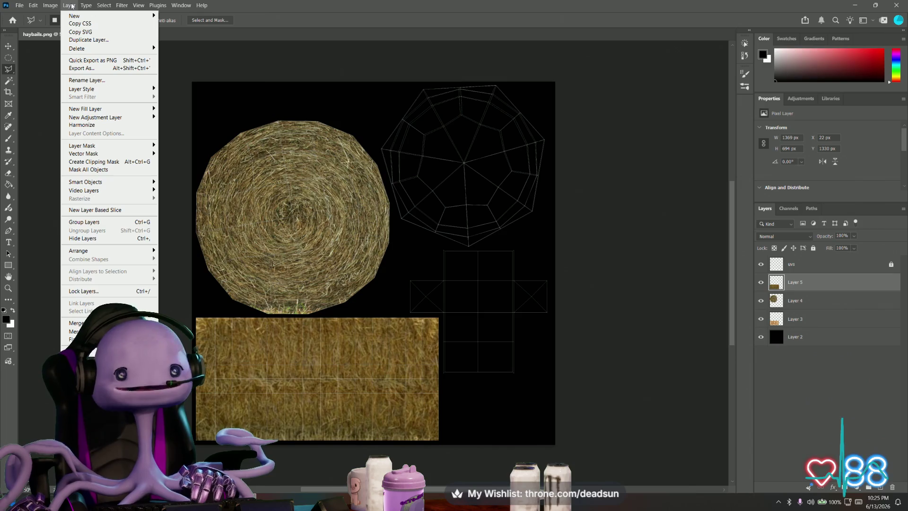
Toggle the uvs wireframe layer off and on, then reach Image > Adjustments
click(760, 264)
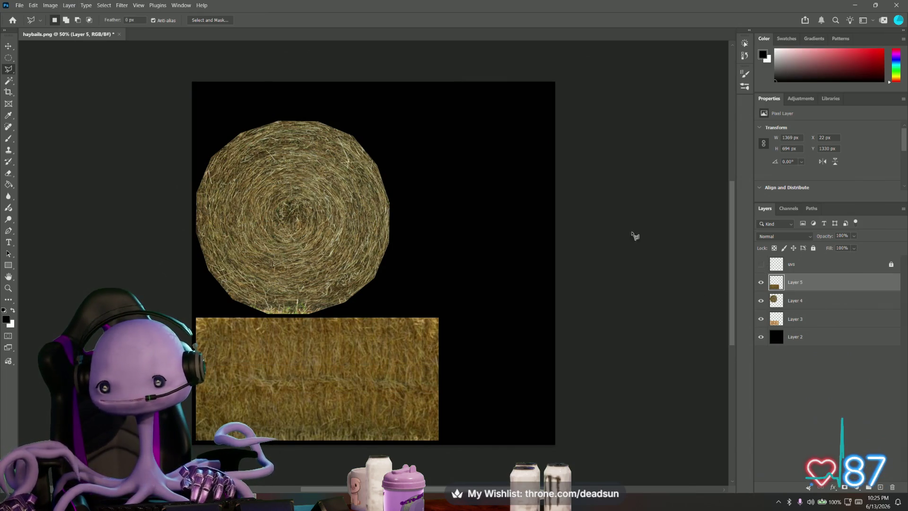
click(761, 264)
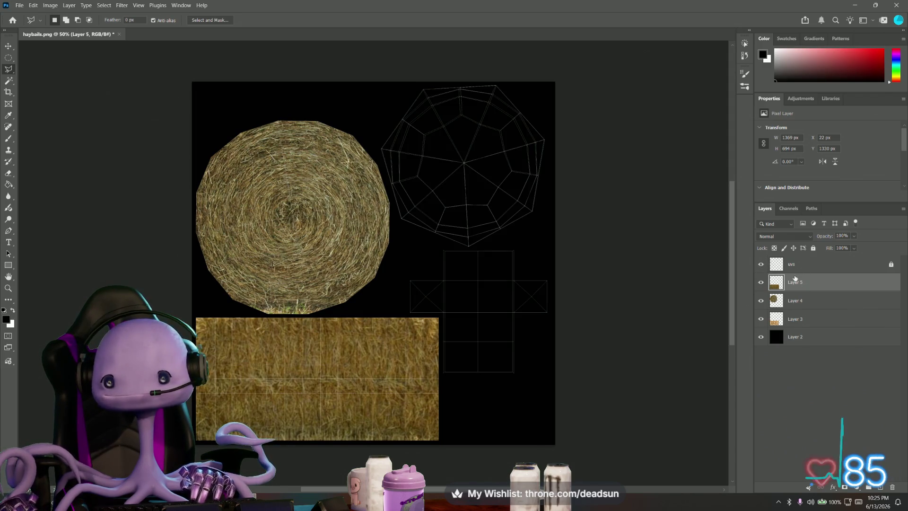
click(50, 6)
mouse_move(64, 27)
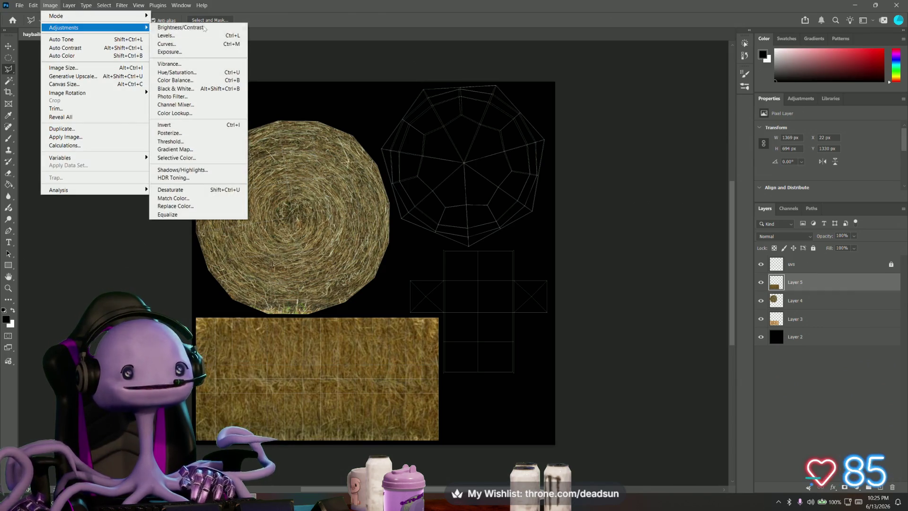
click(194, 72)
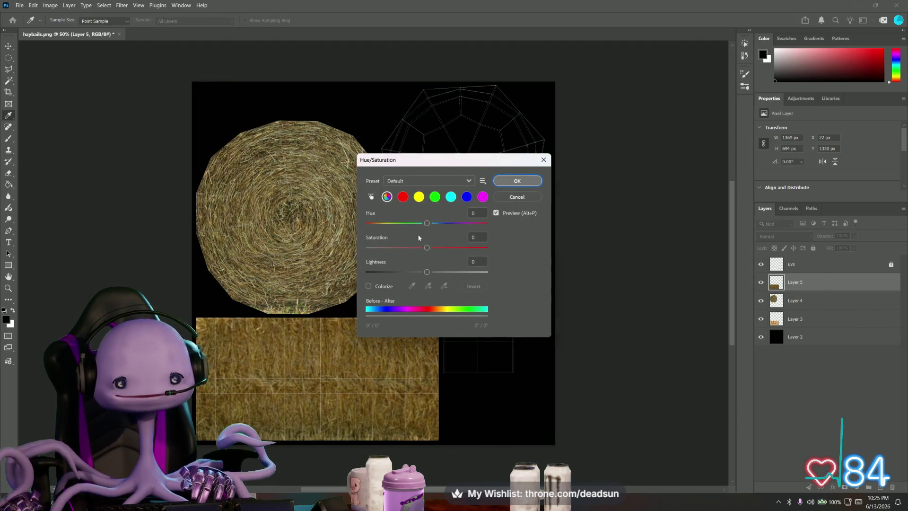
drag(427, 223, 429, 222)
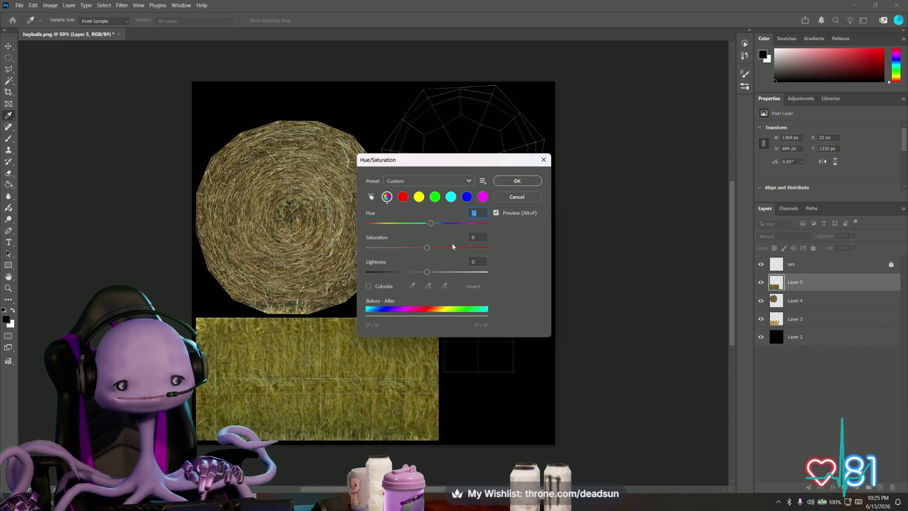
click(517, 197)
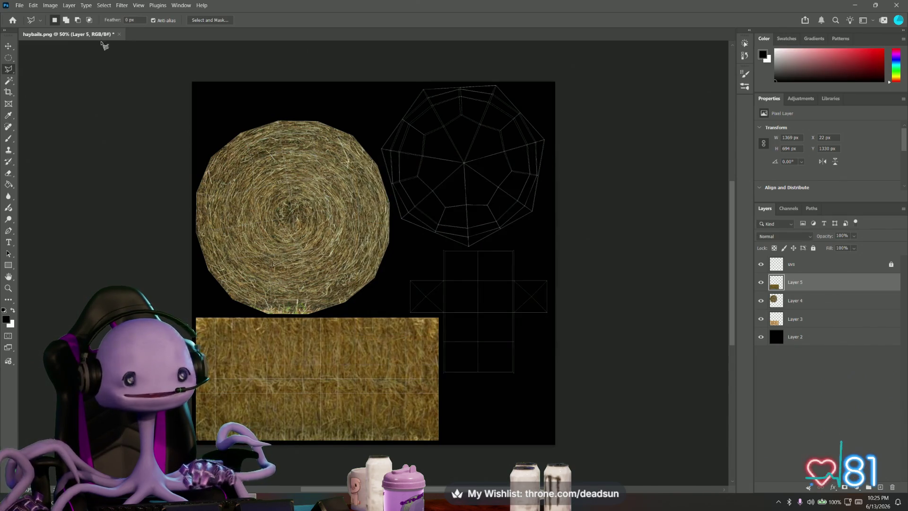
click(69, 5)
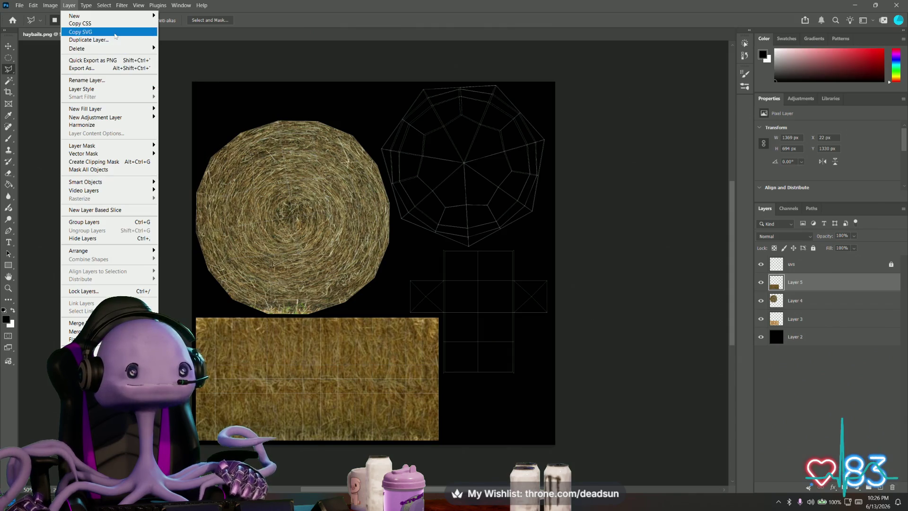
mouse_move(93, 27)
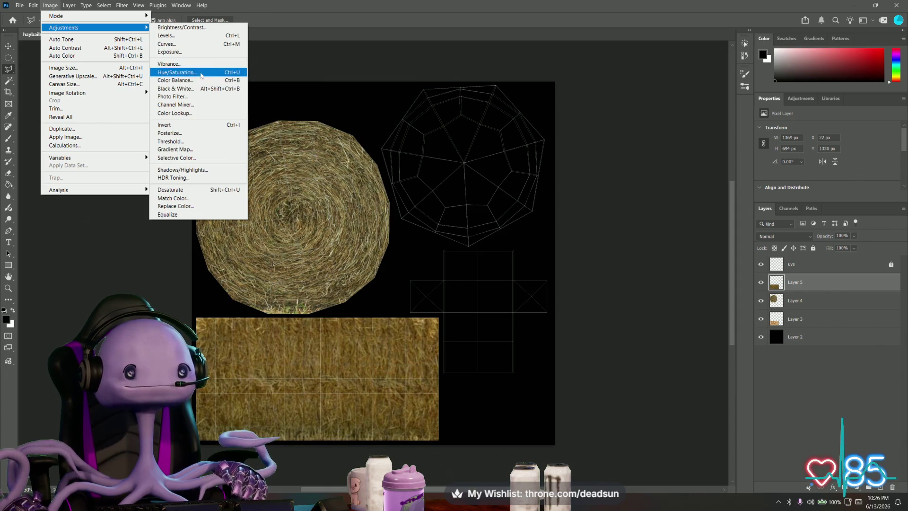
In Levels, brighten the hay strip's midtones and lower the white point toward 212
click(201, 34)
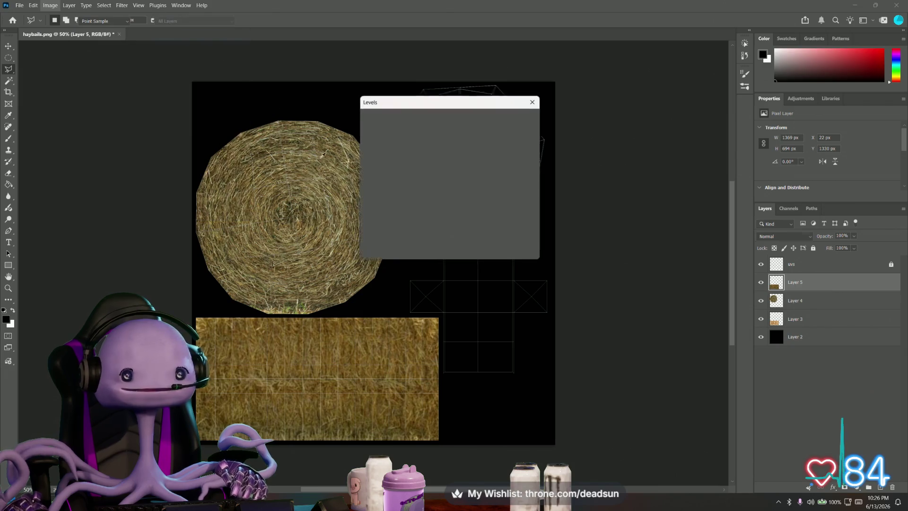
drag(427, 202, 413, 202)
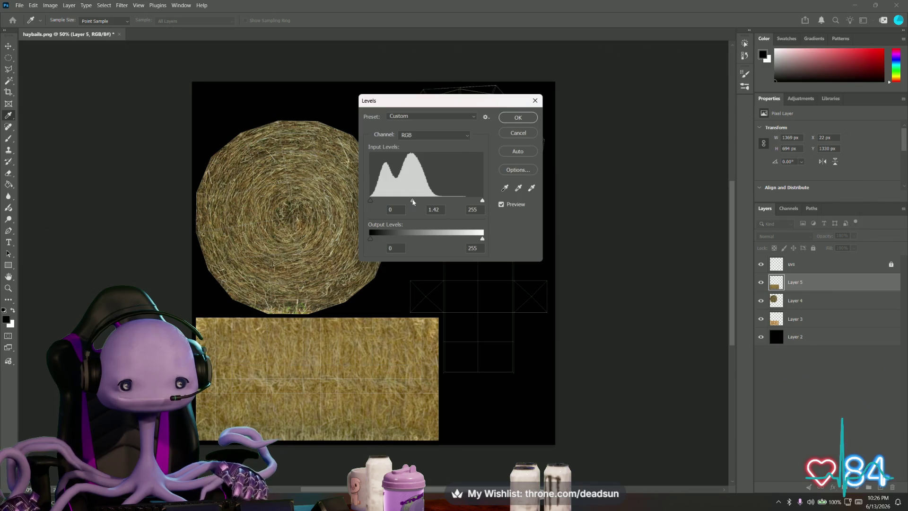
drag(413, 202, 387, 204)
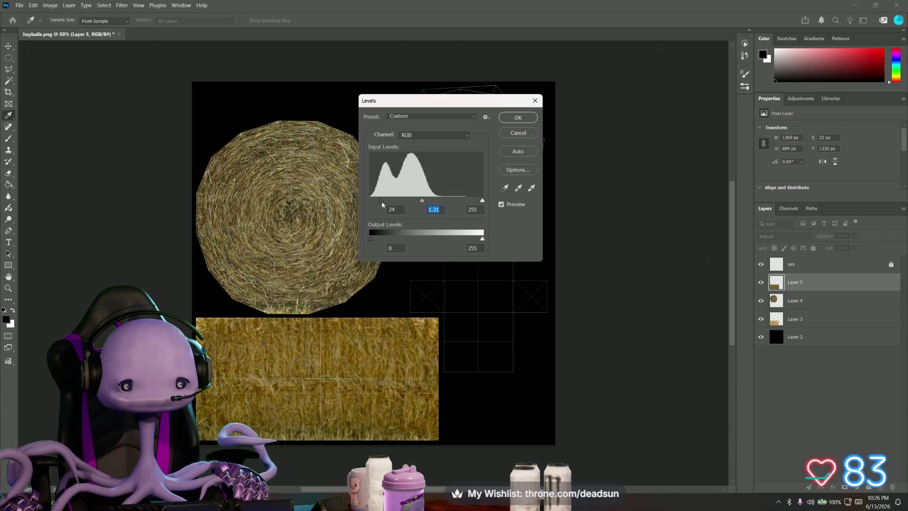
mouse_move(483, 200)
mouse_down()
mouse_move(371, 203)
mouse_move(413, 202)
mouse_up()
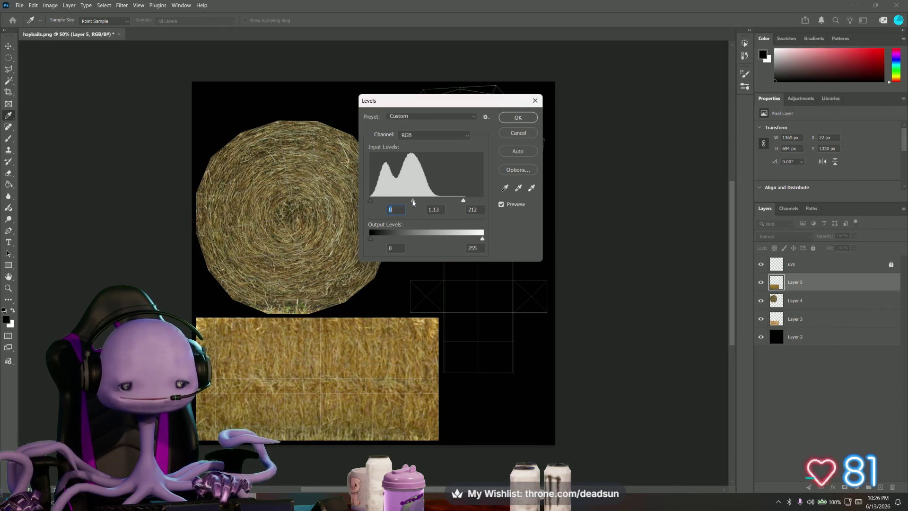
key(Tab)
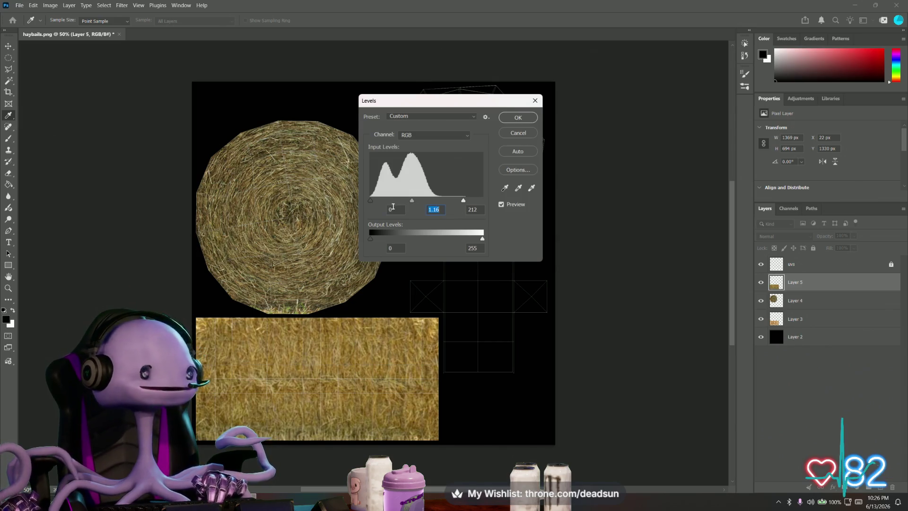
mouse_move(412, 202)
mouse_down()
mouse_move(421, 201)
mouse_move(378, 201)
mouse_move(428, 202)
mouse_up()
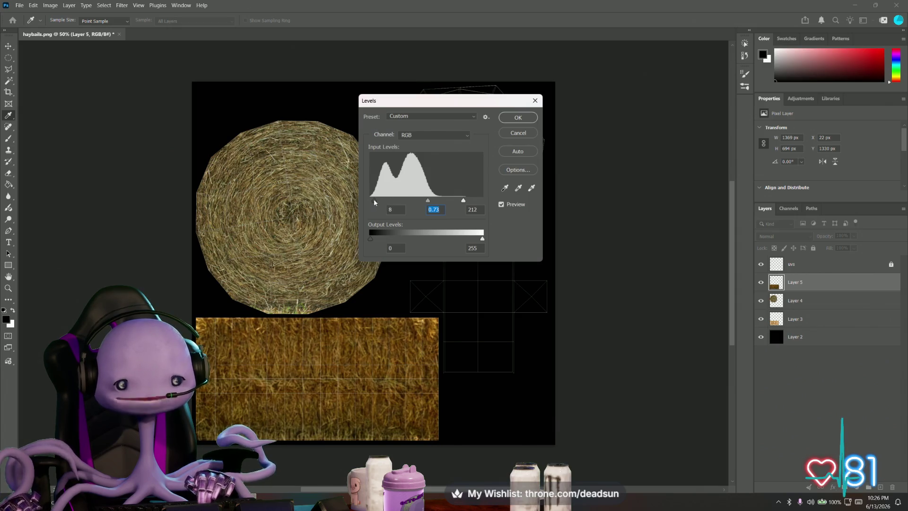
Fine-tune the midtone to 1.06, apply Levels 3 / 1.06 / 212 and hide the uvs layer
drag(428, 202, 426, 201)
click(427, 201)
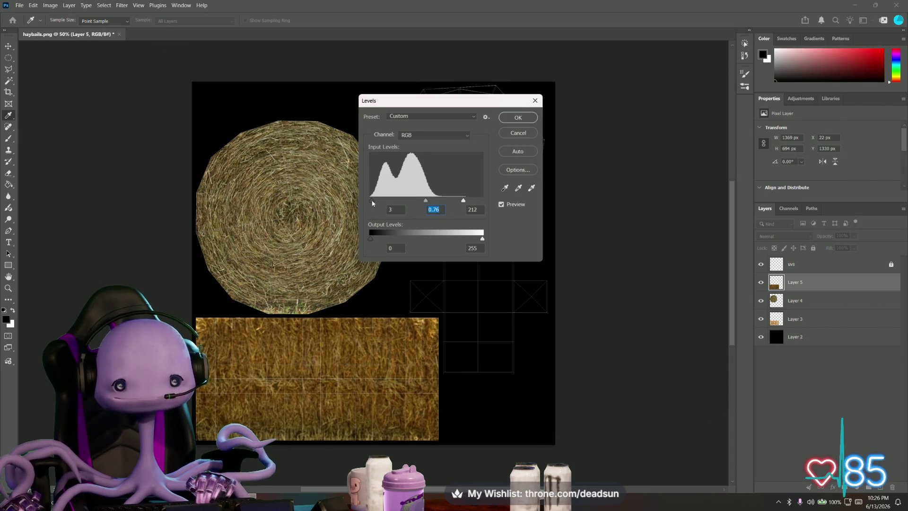
click(424, 202)
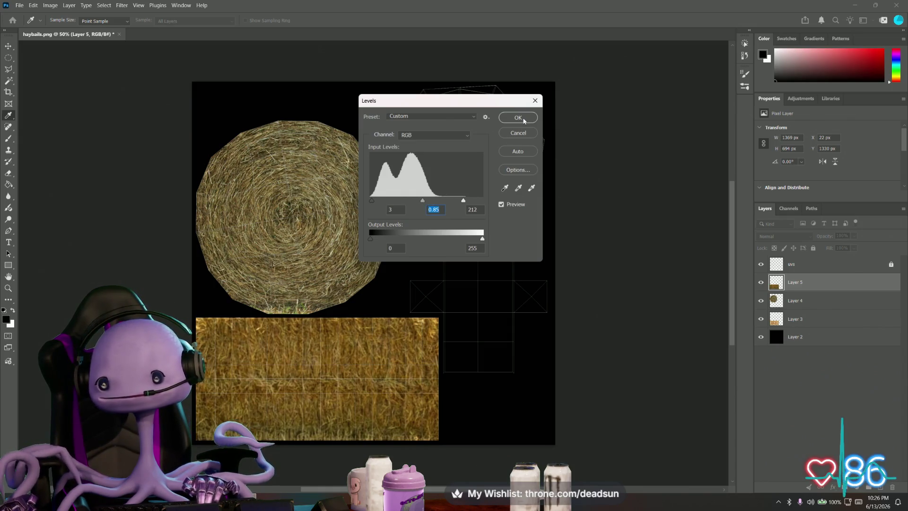
drag(423, 202, 415, 202)
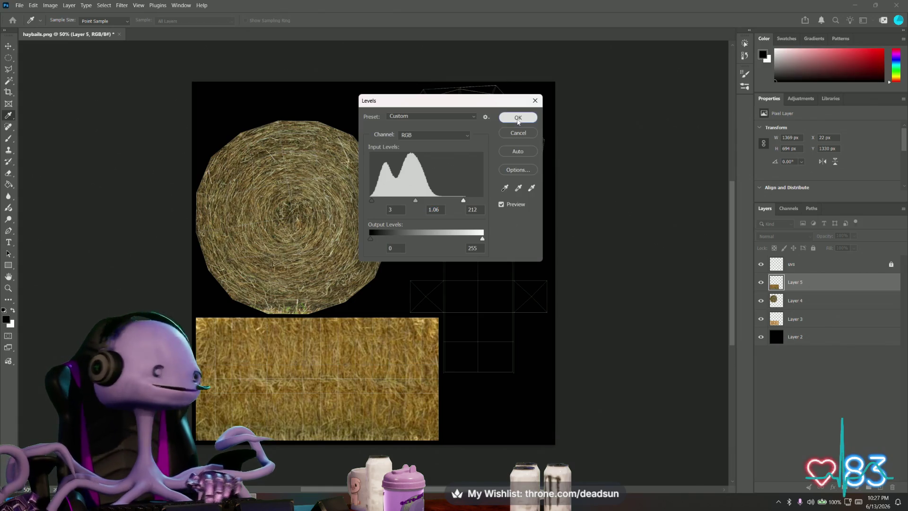
click(518, 119)
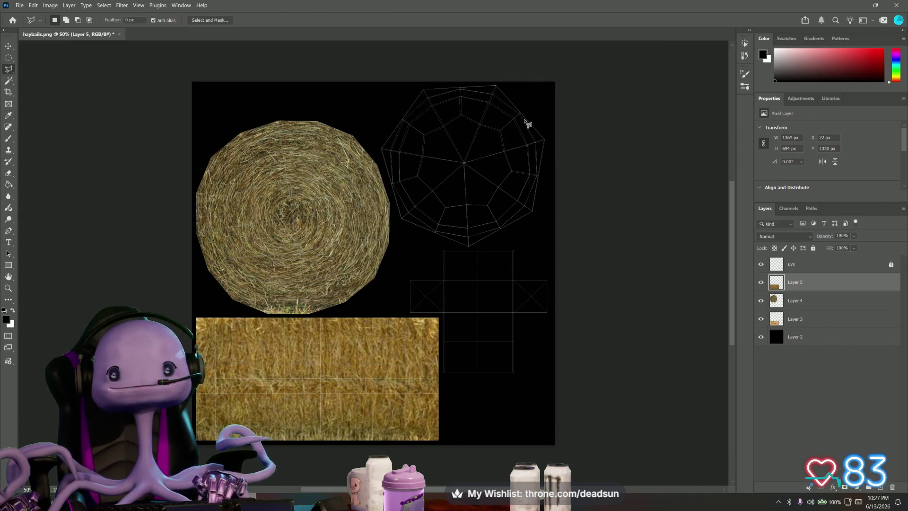
click(760, 264)
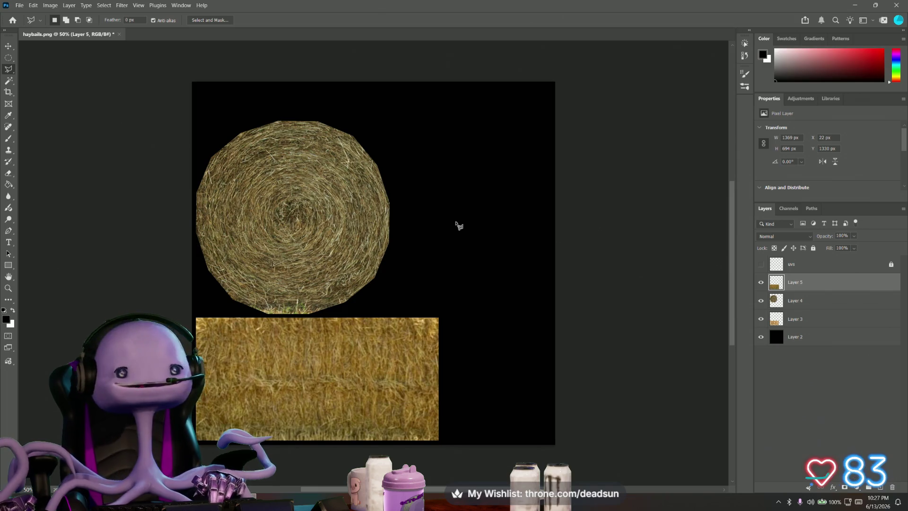
Show the uvs layer again, glance at Layer 4's context menu, and switch to Maya
click(761, 264)
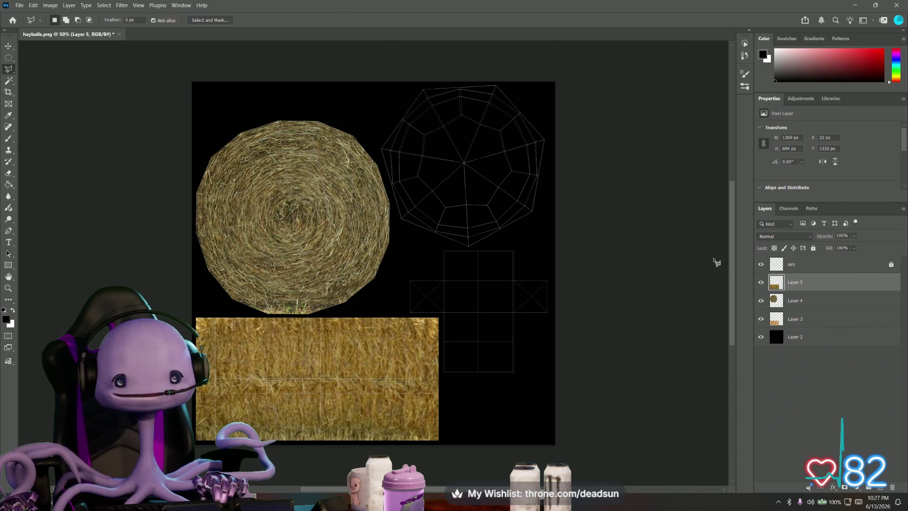
click(797, 301)
right_click(798, 301)
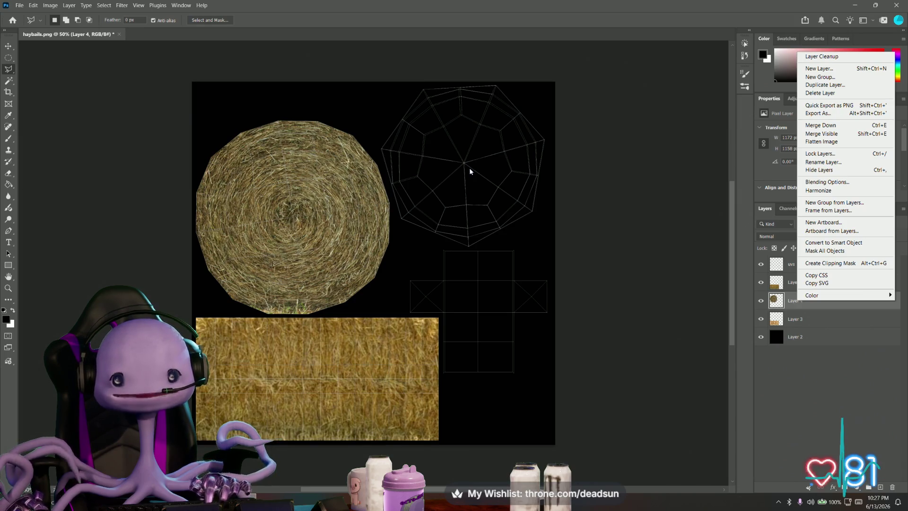
click(618, 171)
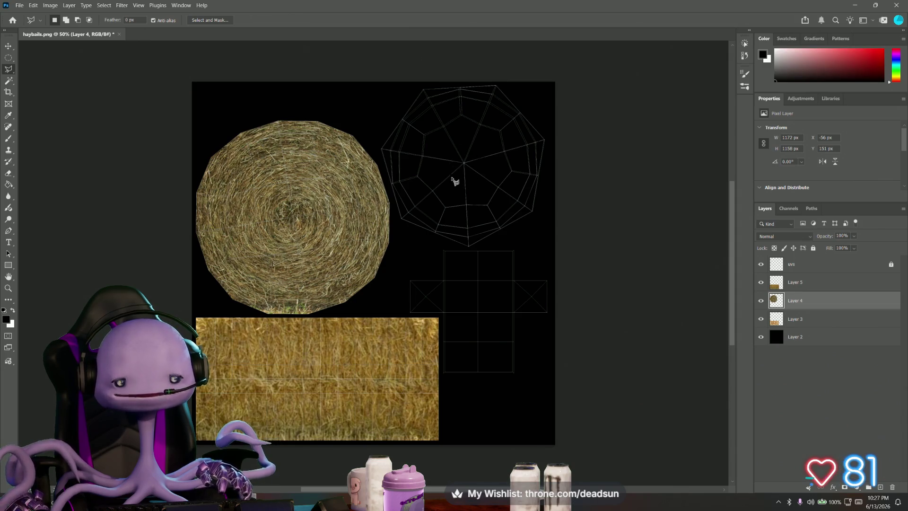
key(alt+Tab)
key(alt+Tab)
key(alt+Tab)
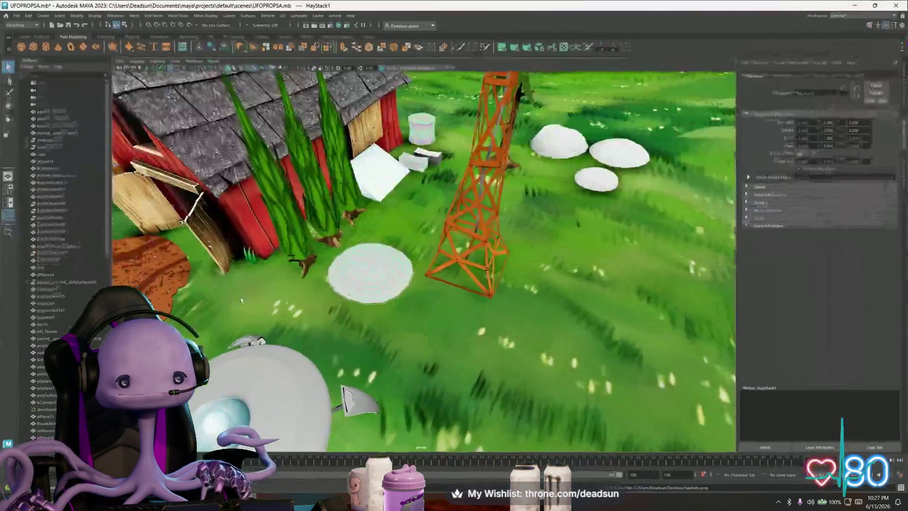
Tumble the farm scene around the white hay bale disc and barn, then return to Photoshop
mouse_move(241, 300)
alt+mouse_down()
mouse_move(340, 294)
mouse_move(432, 235)
mouse_move(482, 270)
mouse_move(440, 227)
alt+mouse_up()
click(345, 294)
scroll(355, 306, up, 4)
scroll(401, 186, up, 5)
mouse_move(410, 175)
alt+mouse_down()
mouse_move(447, 387)
mouse_move(419, 247)
mouse_move(441, 314)
alt+mouse_up()
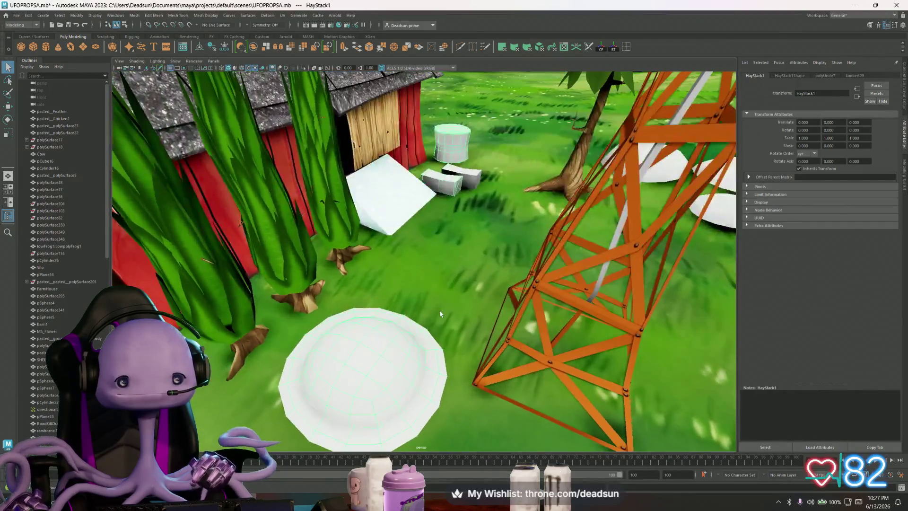
key(alt+Tab)
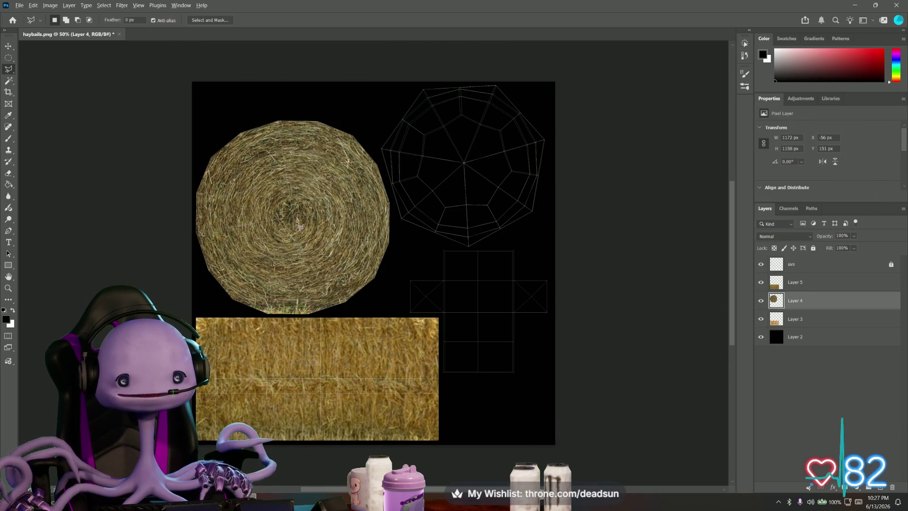
Start Save a Copy and browse into the UFO ClawGame Textures folder
click(19, 5)
click(64, 117)
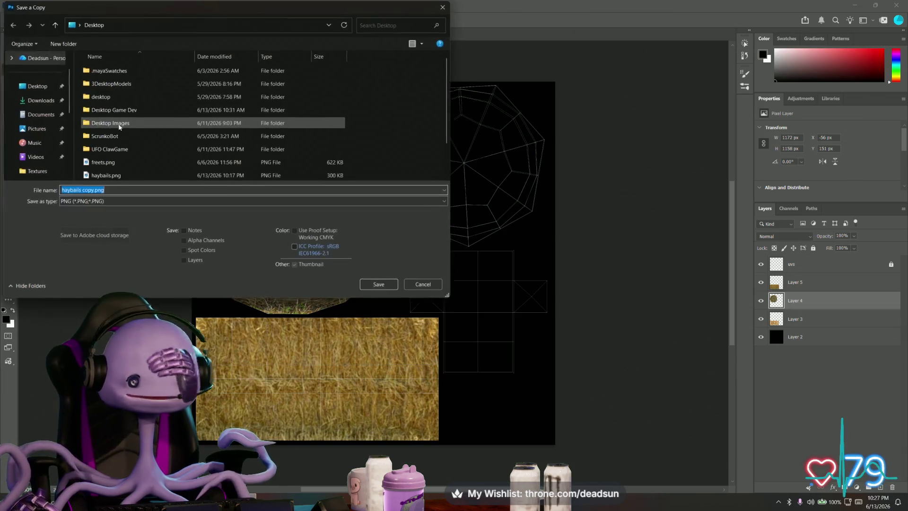
double_click(115, 149)
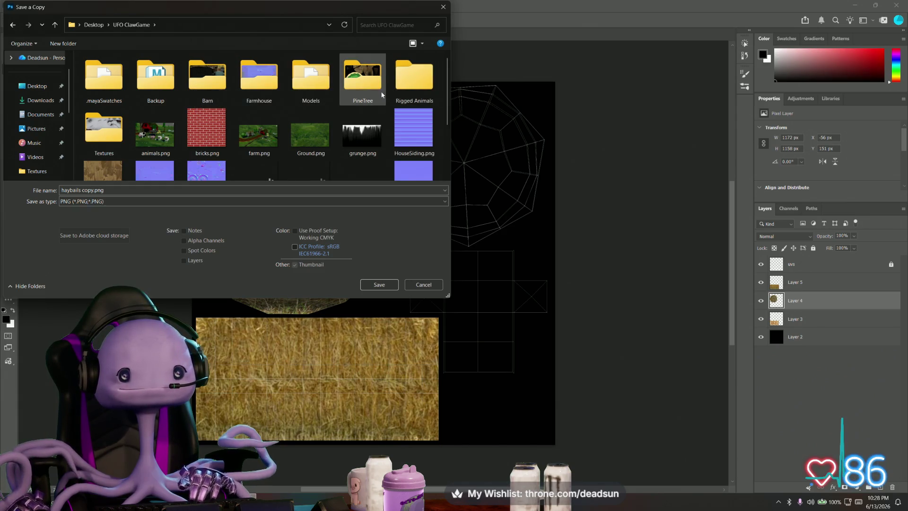
scroll(362, 142, down, 2)
scroll(363, 142, up, 2)
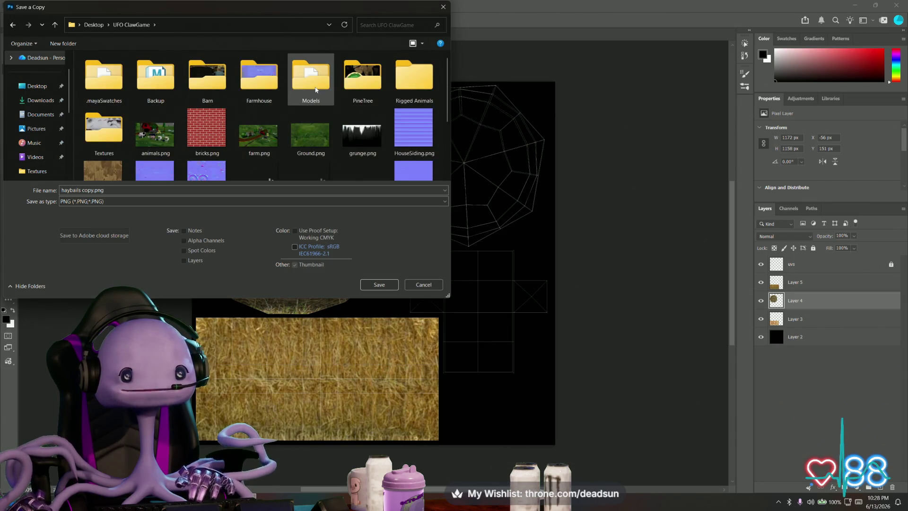
double_click(104, 135)
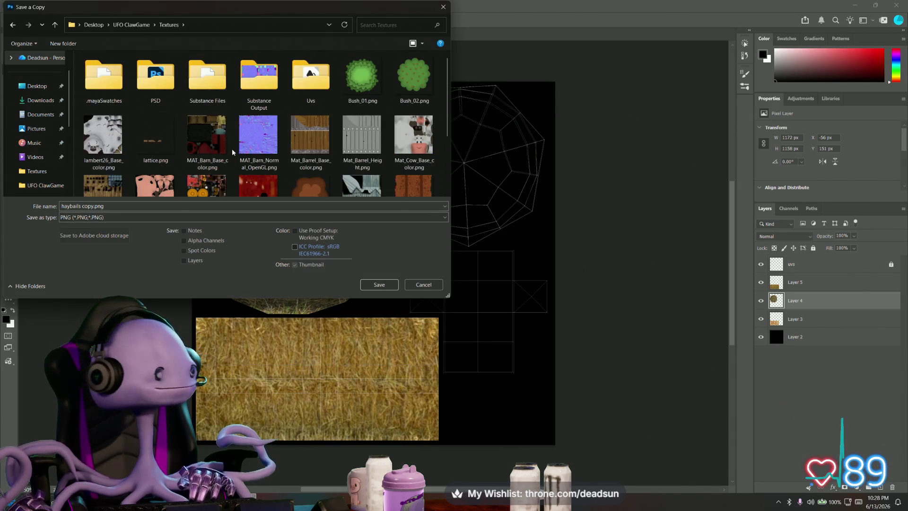
scroll(233, 156, down, 5)
Save the texture as haybails.png with default PNG options and switch to Maya
click(85, 206)
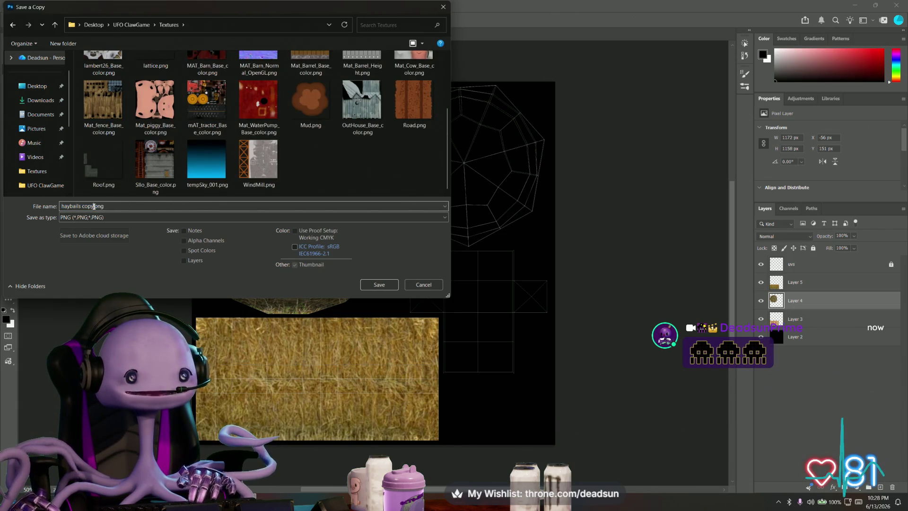
key(BackSpace)
key(BackSpace)
key(BackSpace)
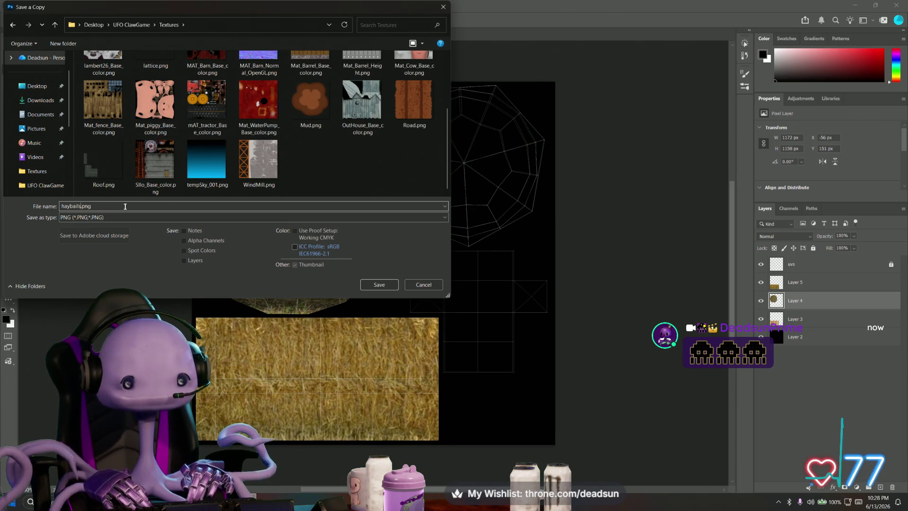
click(381, 284)
click(503, 151)
key(alt+Tab)
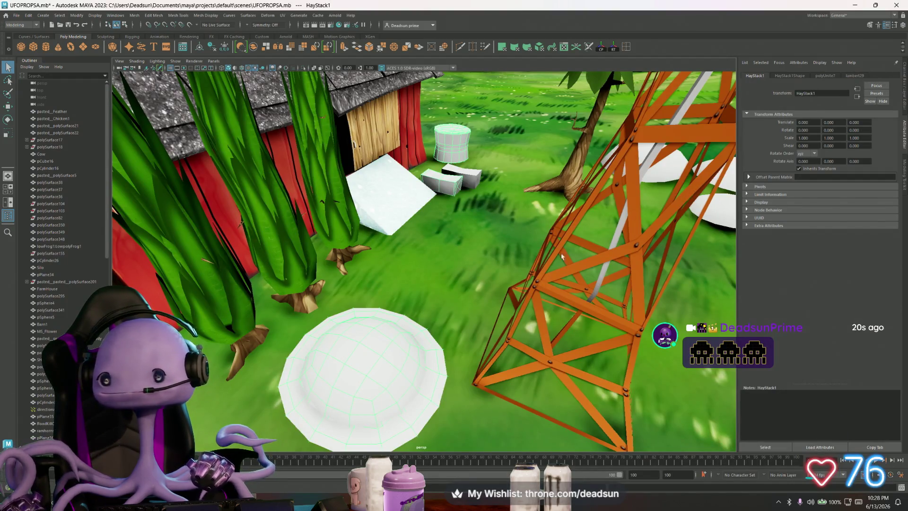
Rename the bale's lambert29 material to M_haybails and show its file23 texture node
click(856, 76)
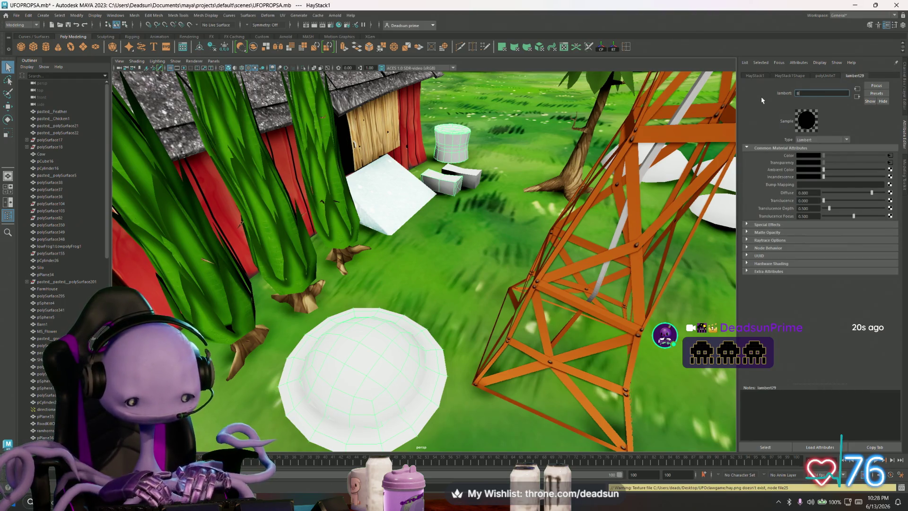
text(Ha)
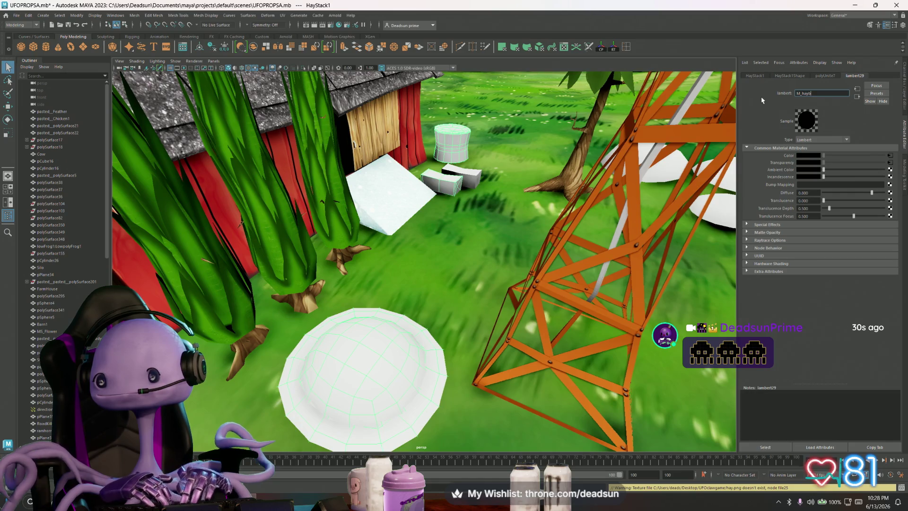
key(Return)
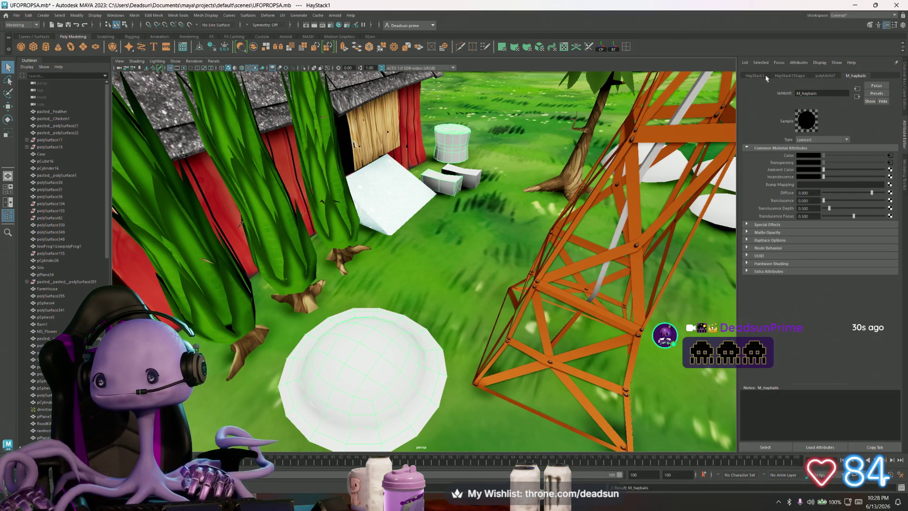
click(888, 155)
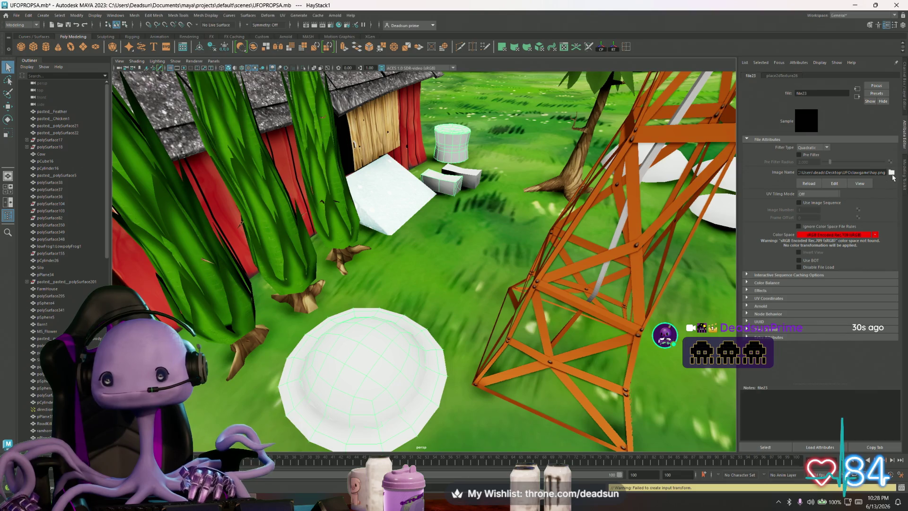
Load haybails.png from the Textures folder as the material's image
click(893, 173)
click(408, 188)
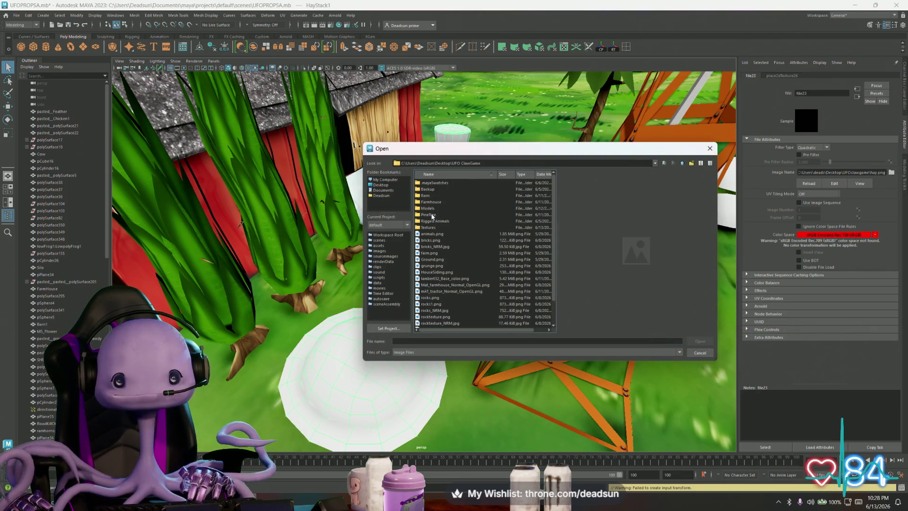
double_click(430, 227)
click(431, 227)
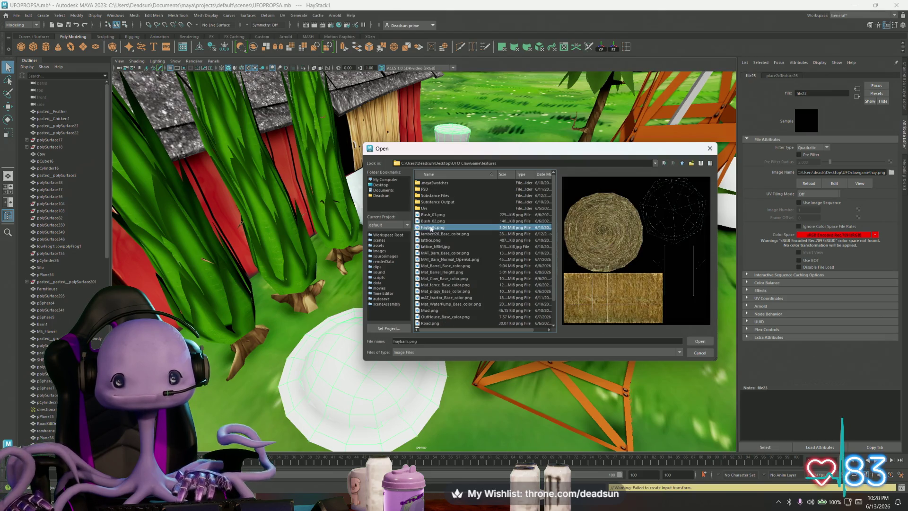
click(700, 340)
Inspect the textured hay bale and its material in the viewport, then return to Photoshop
mouse_move(426, 248)
alt+mouse_down()
mouse_move(479, 287)
mouse_move(472, 370)
mouse_move(484, 285)
mouse_move(448, 300)
mouse_move(325, 292)
alt+mouse_up()
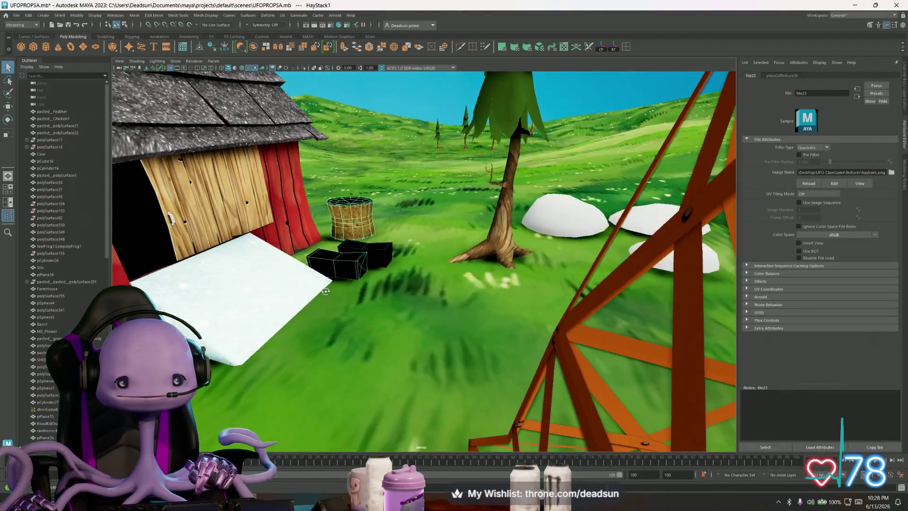
click(341, 276)
click(368, 261)
mouse_move(368, 261)
alt+mouse_down()
mouse_move(395, 319)
mouse_move(424, 313)
alt+mouse_up()
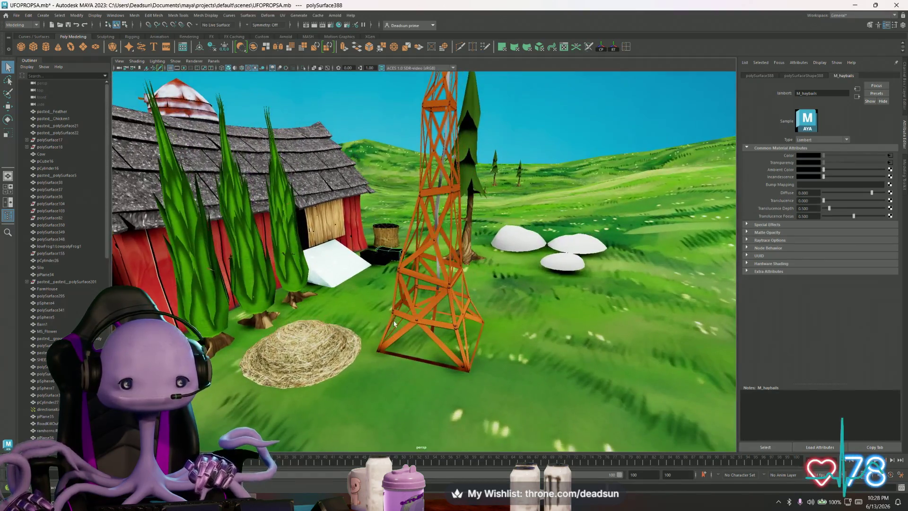
key(alt+Tab)
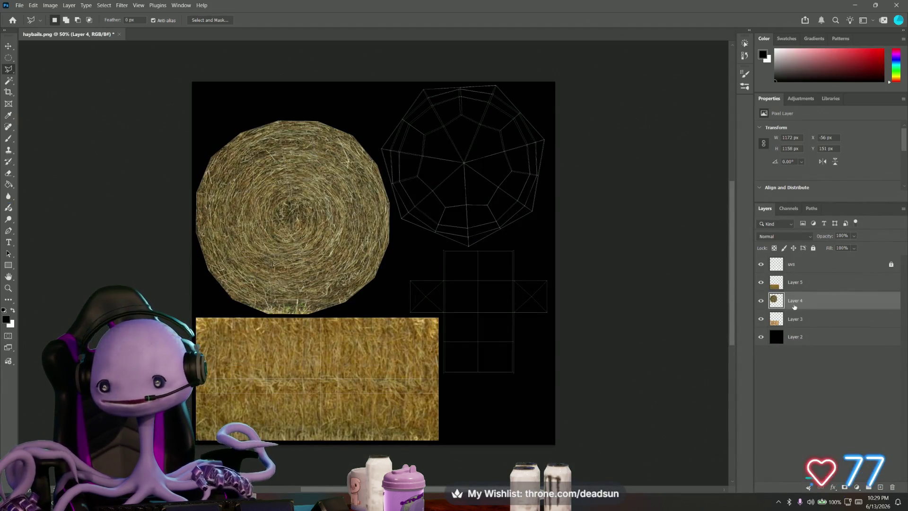
Duplicate Layer 4 and move the copied round bale end to the canvas top right
right_click(794, 304)
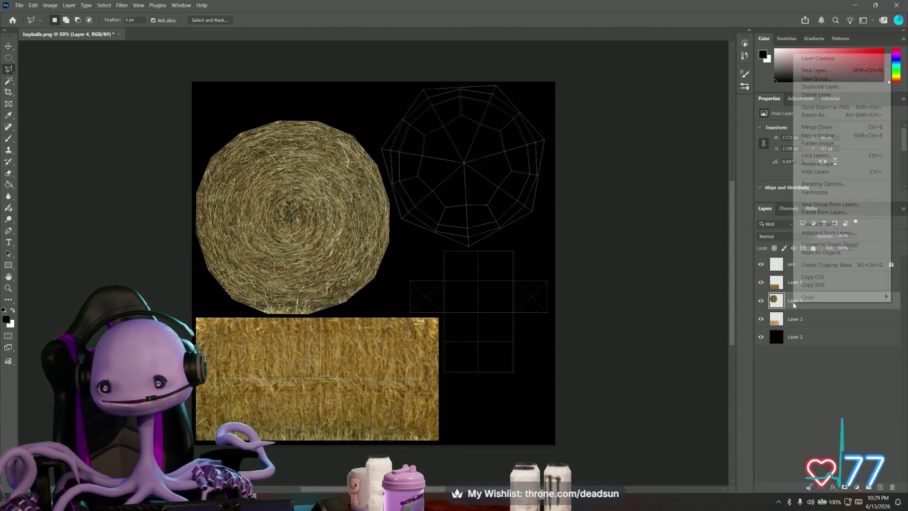
click(820, 87)
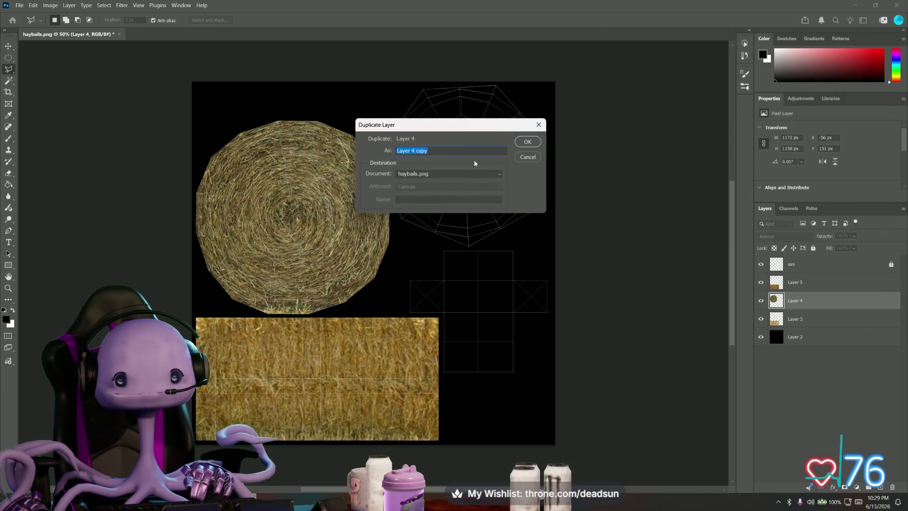
click(527, 142)
key(ctrl+t)
mouse_move(291, 213)
mouse_down()
mouse_move(431, 212)
mouse_move(423, 205)
mouse_up()
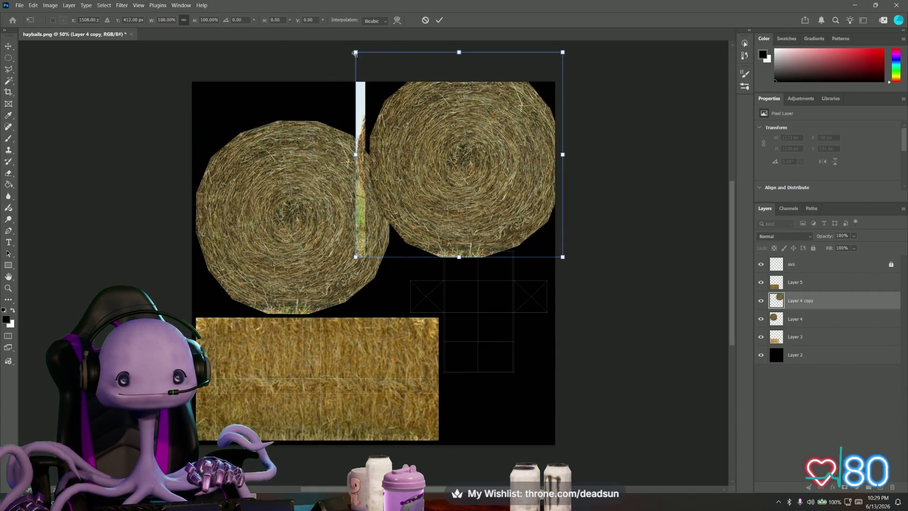
drag(355, 54, 397, 85)
drag(476, 178, 457, 156)
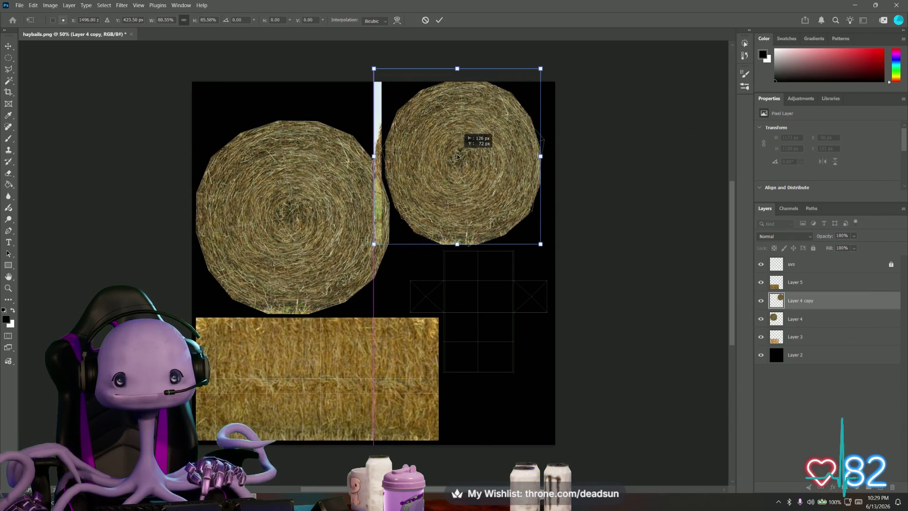
Scale the copy to about 86%, commit it, and switch to the Rectangular Marquee
drag(541, 70, 546, 70)
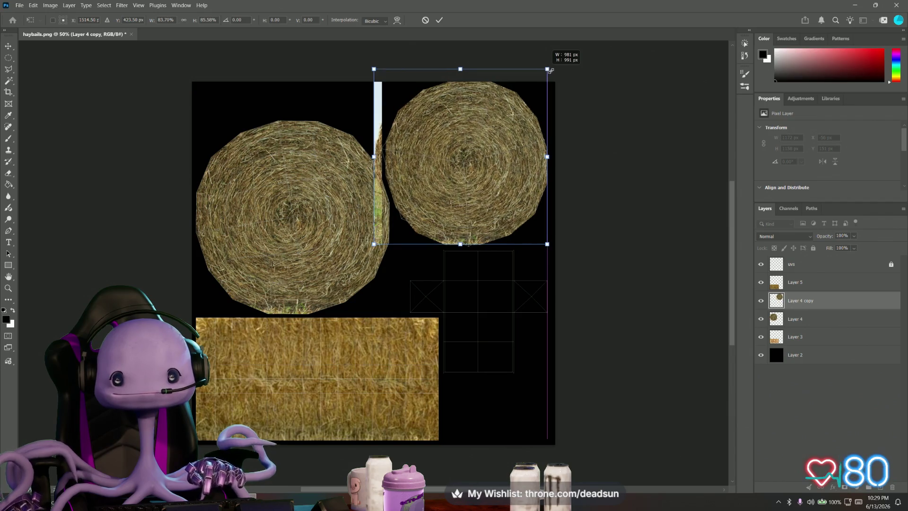
drag(477, 140, 486, 139)
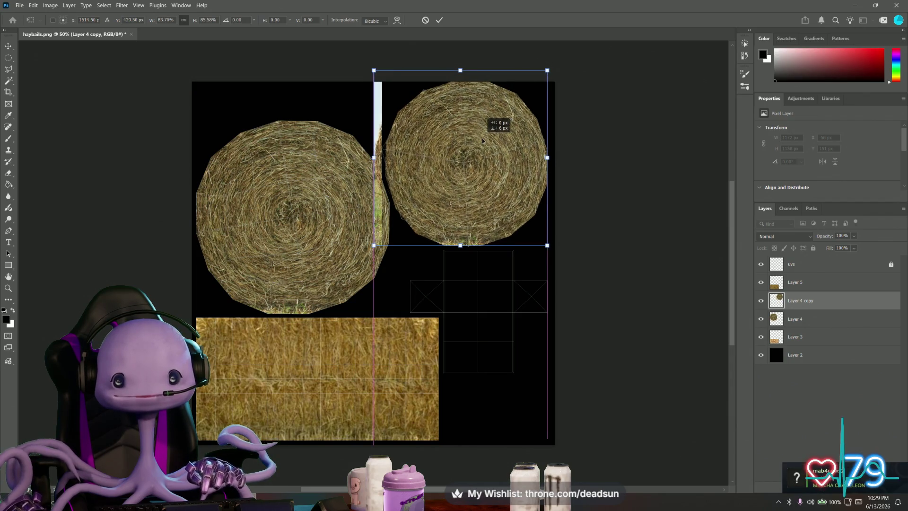
drag(373, 69, 368, 70)
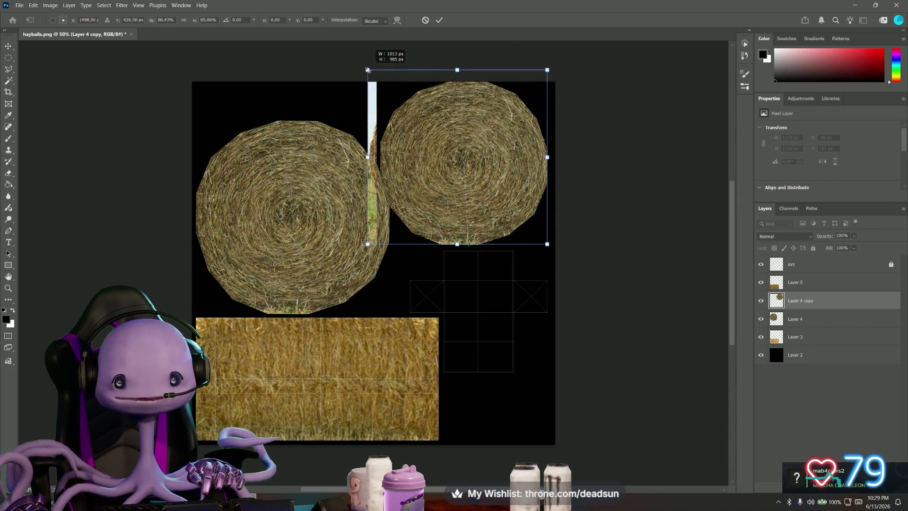
key(Return)
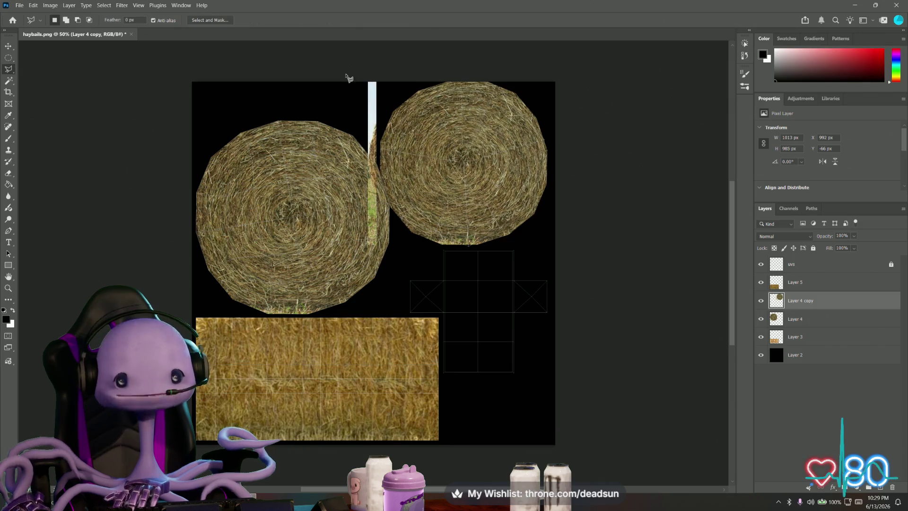
right_click(10, 59)
click(49, 58)
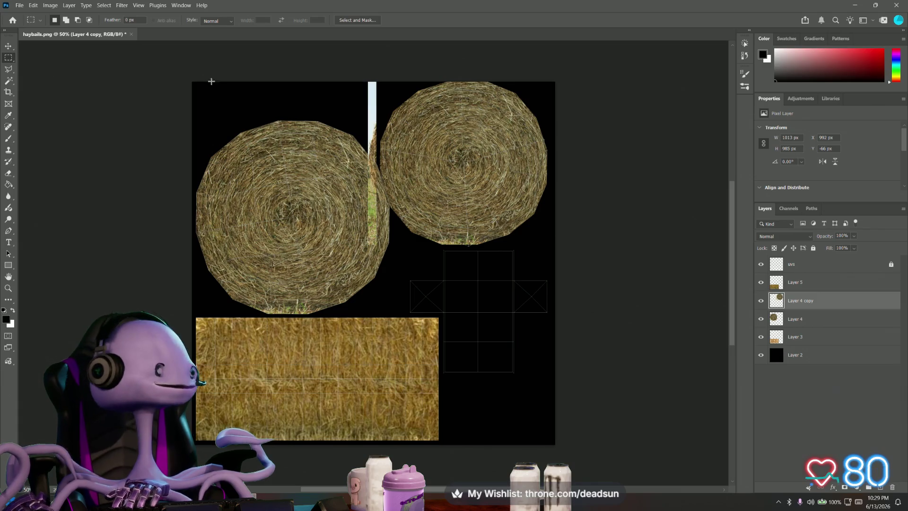
Marquee-select the white strip between the two round bale ends and delete its pixels, then target Layer 3
drag(349, 82, 378, 276)
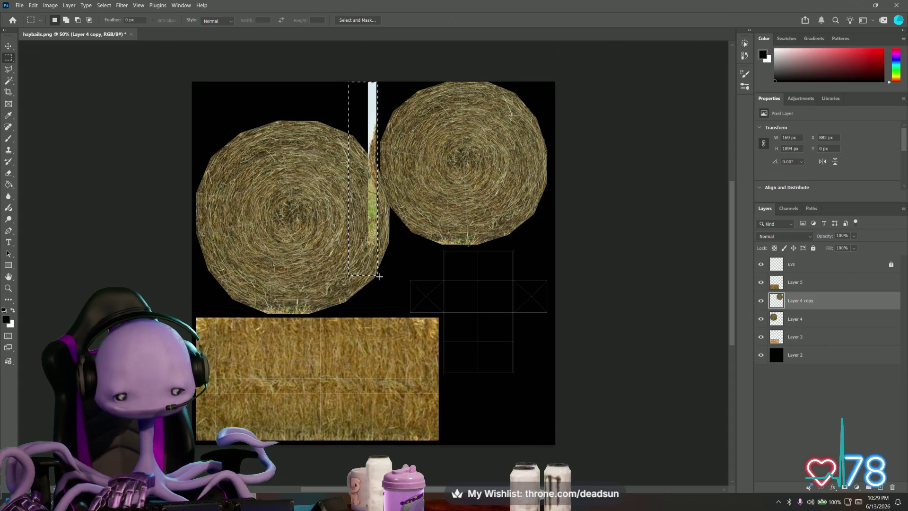
key(Delete)
key(ctrl+d)
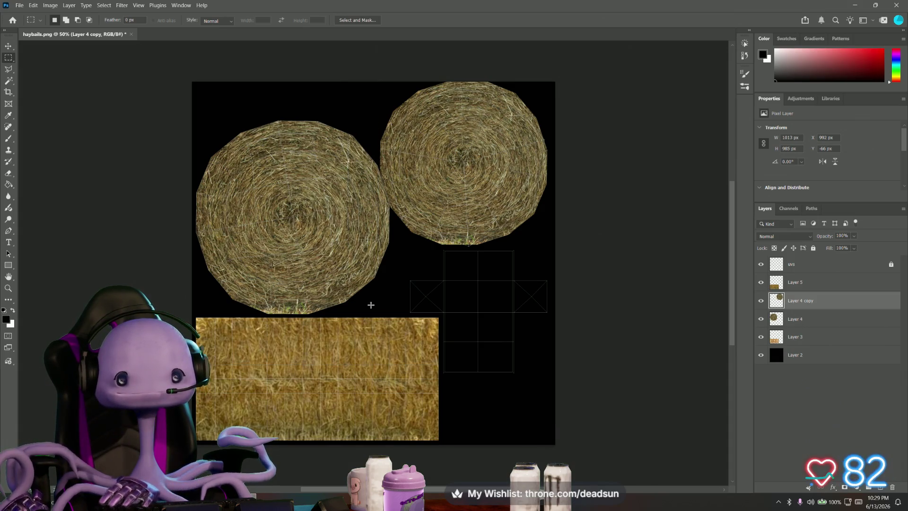
alt+scroll(325, 302, up, 4)
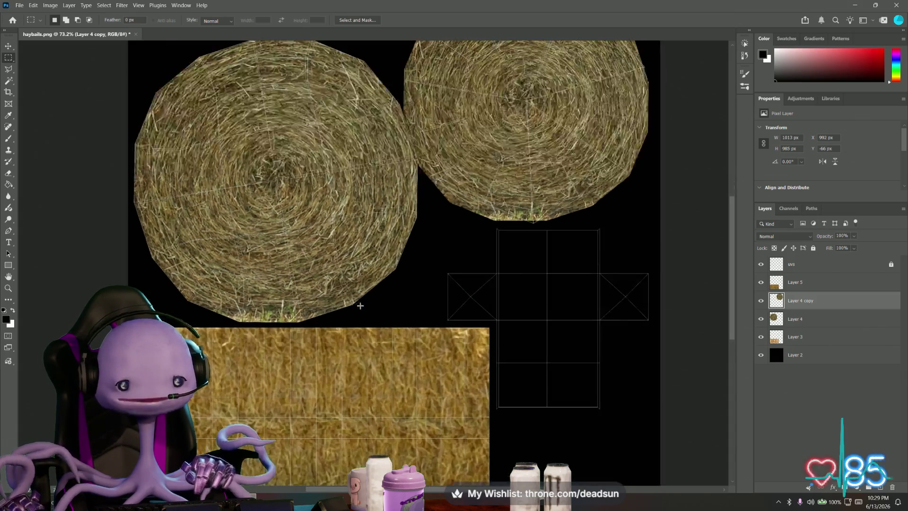
alt+scroll(334, 305, up, 3)
alt+scroll(348, 308, up, 1)
alt+scroll(349, 308, down, 2)
alt+scroll(349, 308, up, 1)
alt+scroll(349, 308, down, 1)
alt+scroll(350, 308, down, 1)
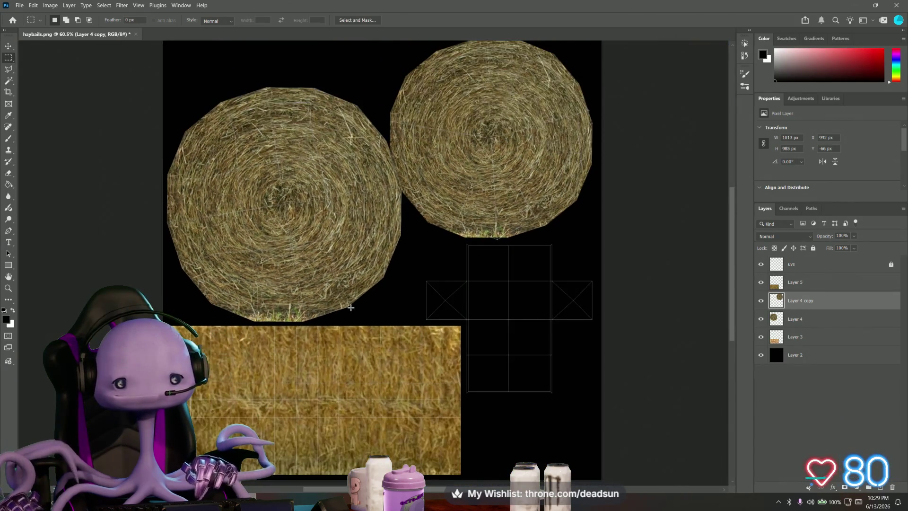
alt+scroll(349, 308, down, 1)
click(807, 338)
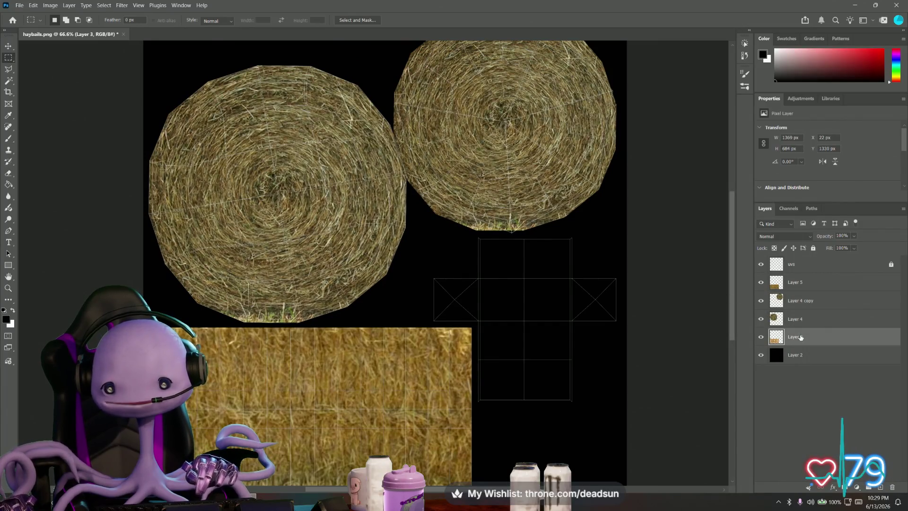
right_click(805, 337)
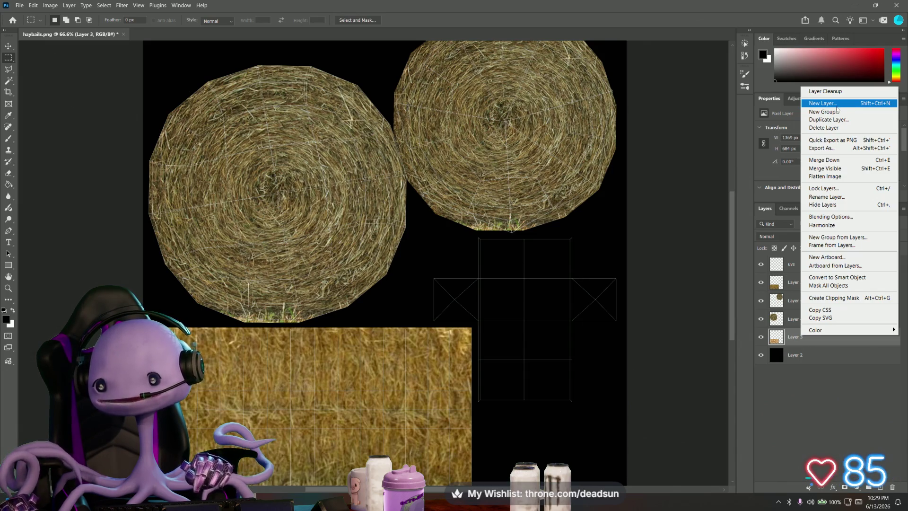
Duplicate Layer 3 and, in Free Transform, move the straw copy up-right and shrink it
click(829, 120)
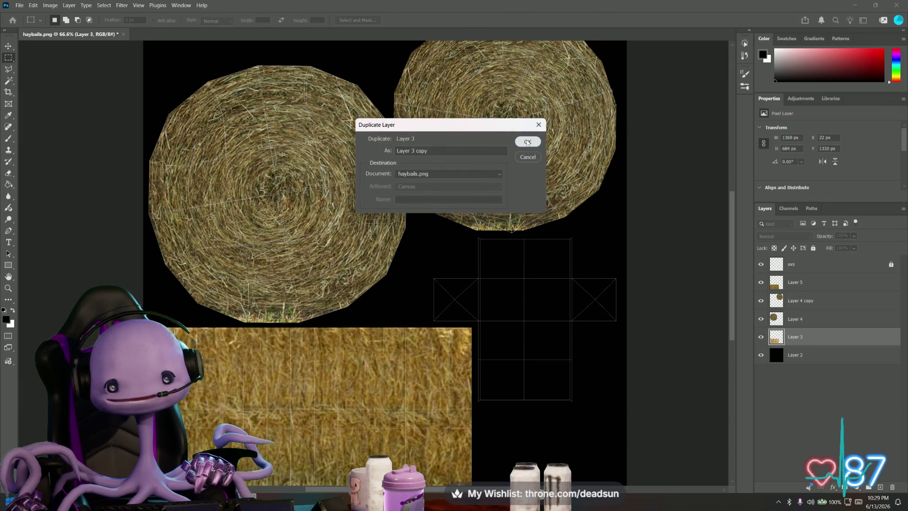
click(527, 141)
key(ctrl+t)
mouse_move(353, 384)
mouse_down()
mouse_move(575, 235)
mouse_move(540, 267)
mouse_up()
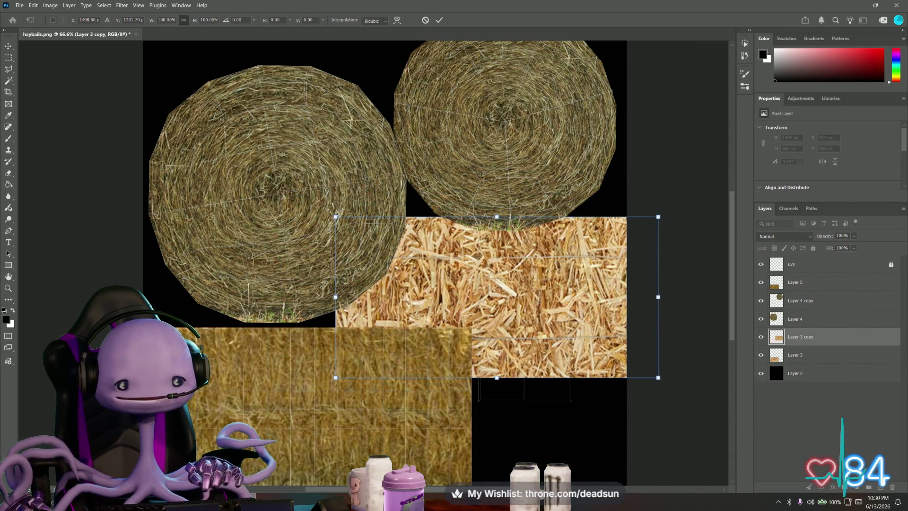
drag(335, 217, 470, 320)
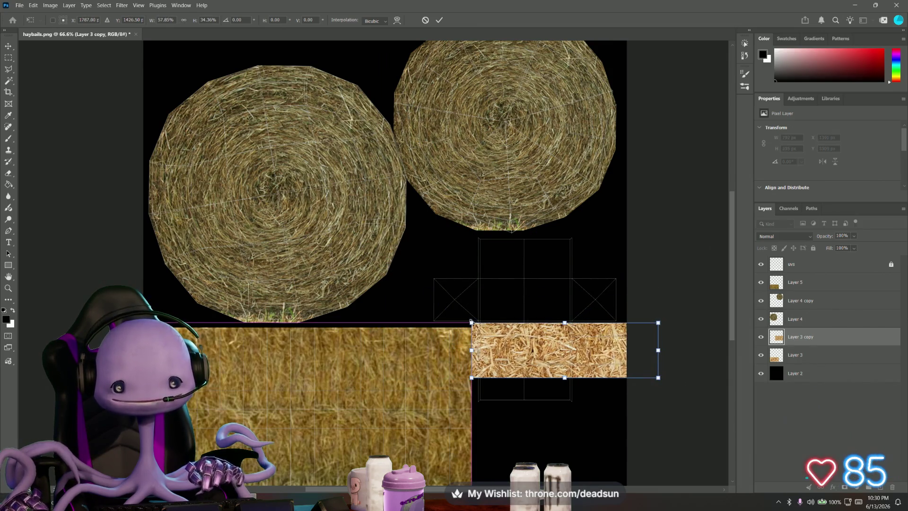
Align the copy as a narrow strip across the box UV layout, reduce its height, and apply
drag(532, 347, 482, 293)
alt+scroll(481, 293, up, 2)
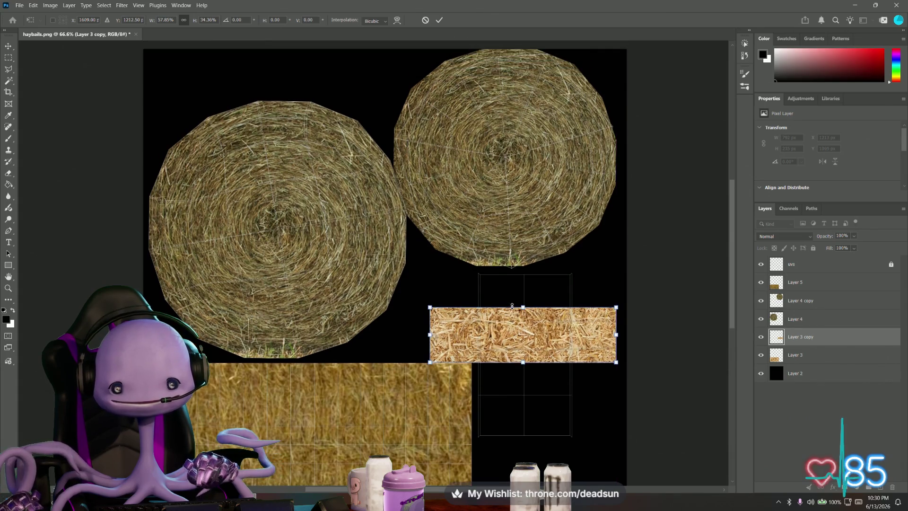
alt+scroll(525, 312, up, 4)
drag(587, 343, 589, 325)
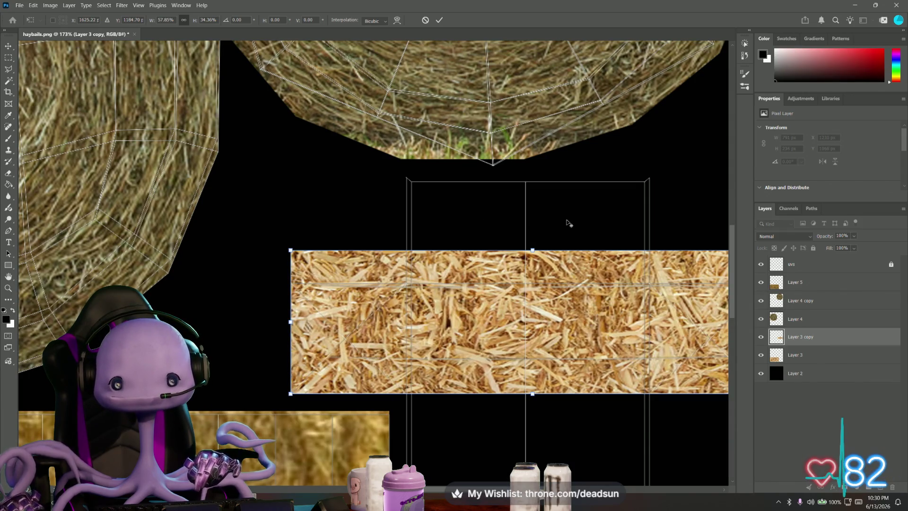
alt+scroll(568, 223, down, 2)
alt+scroll(568, 223, down, 2)
alt+scroll(600, 360, down, 2)
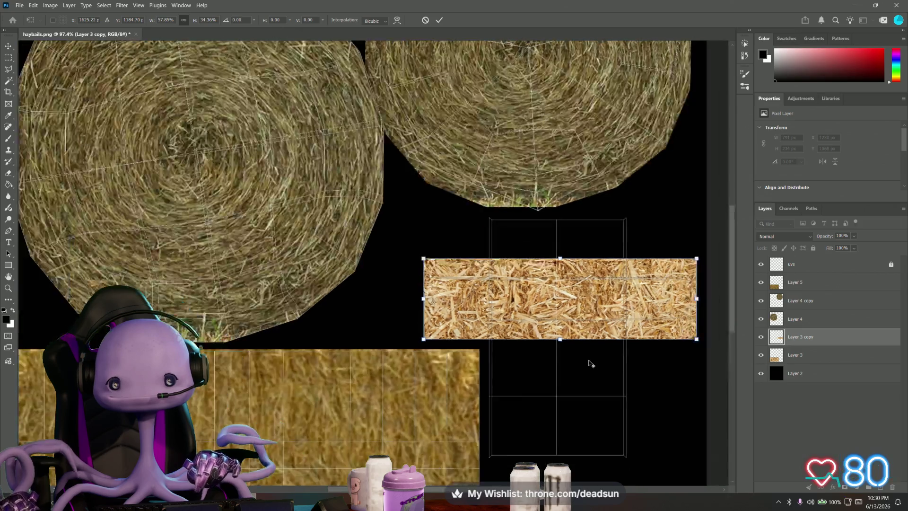
alt+scroll(600, 360, down, 1)
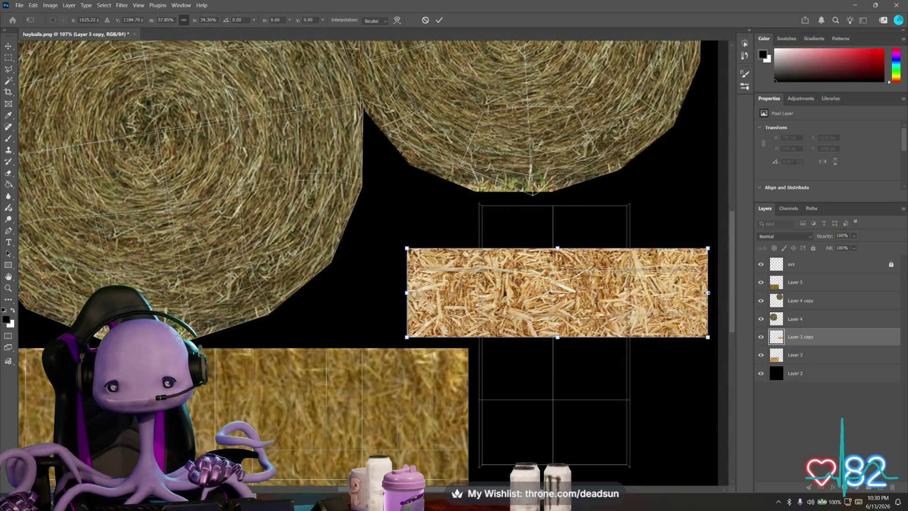
drag(707, 290, 701, 292)
mouse_move(553, 249)
mouse_down()
mouse_move(556, 272)
mouse_move(563, 267)
mouse_up()
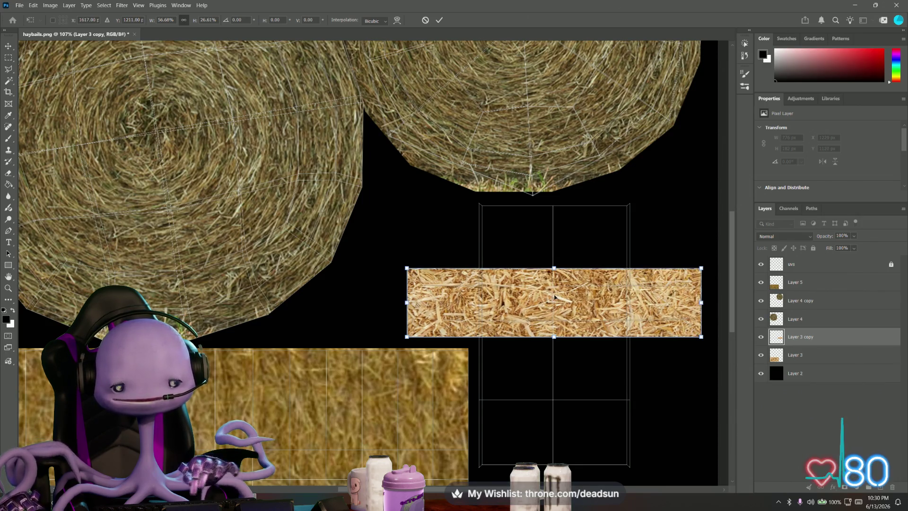
key(Return)
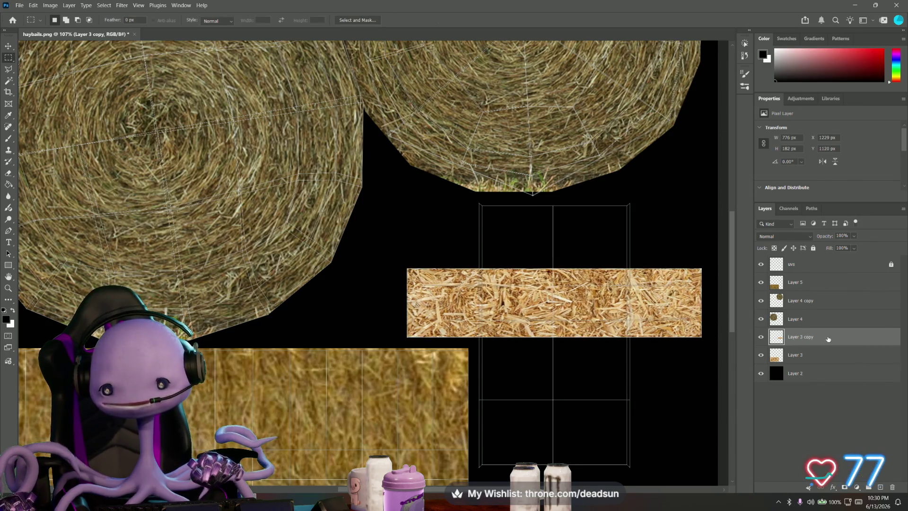
click(799, 358)
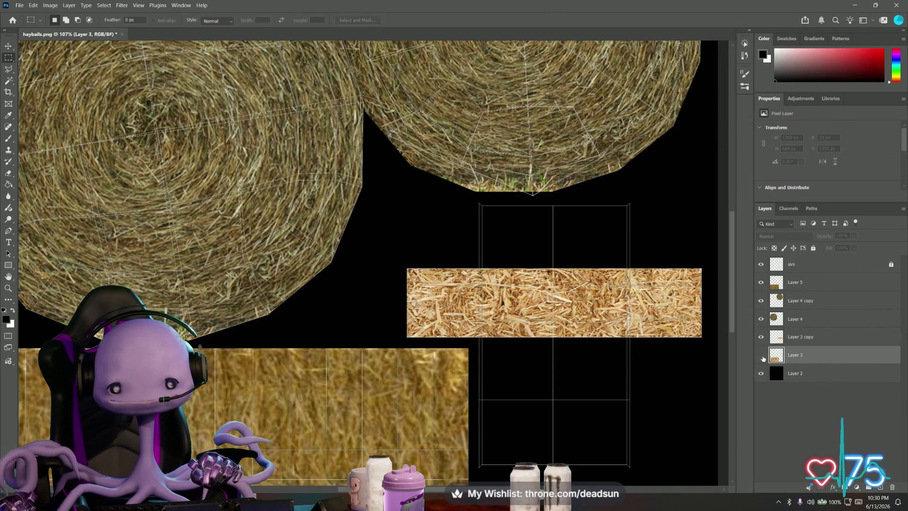
Duplicate Layer 3 again and shrink the copy to about a third in the lower-right UV area
right_click(802, 356)
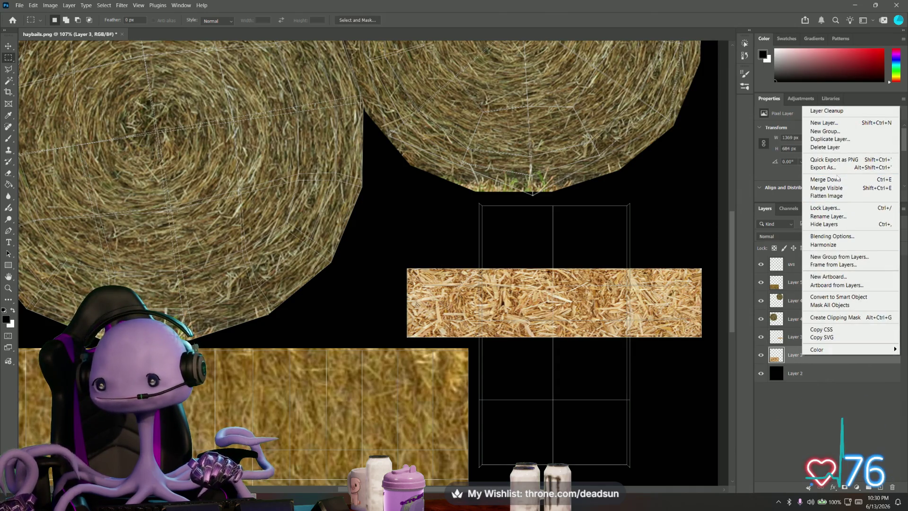
click(830, 139)
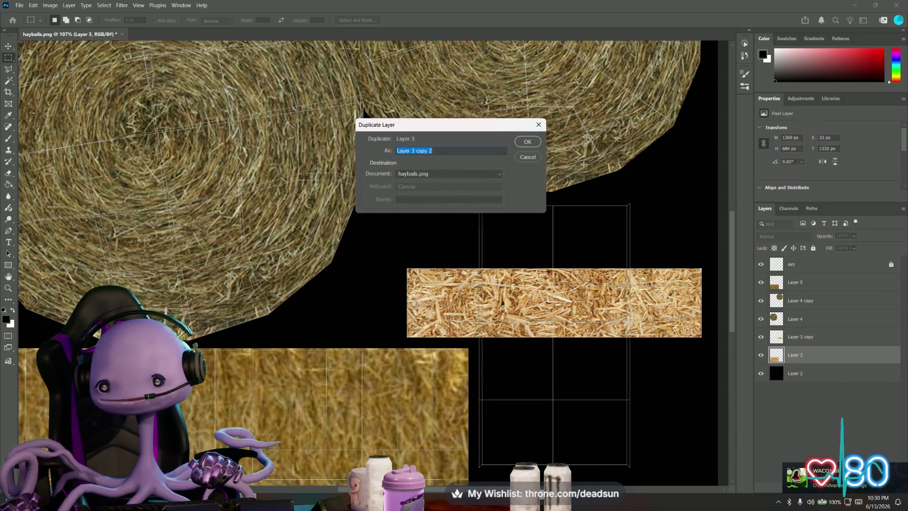
click(528, 142)
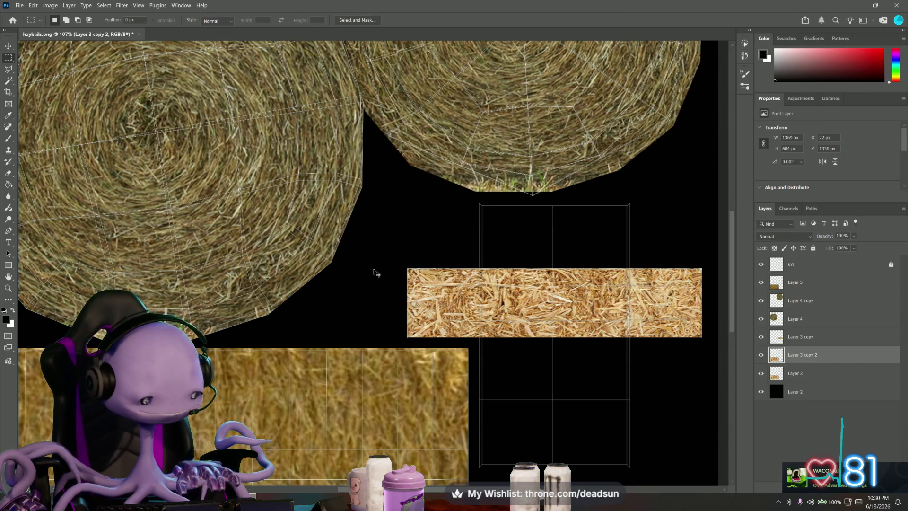
scroll(359, 335, down, 1)
key(ctrl+t)
alt+scroll(358, 335, down, 3)
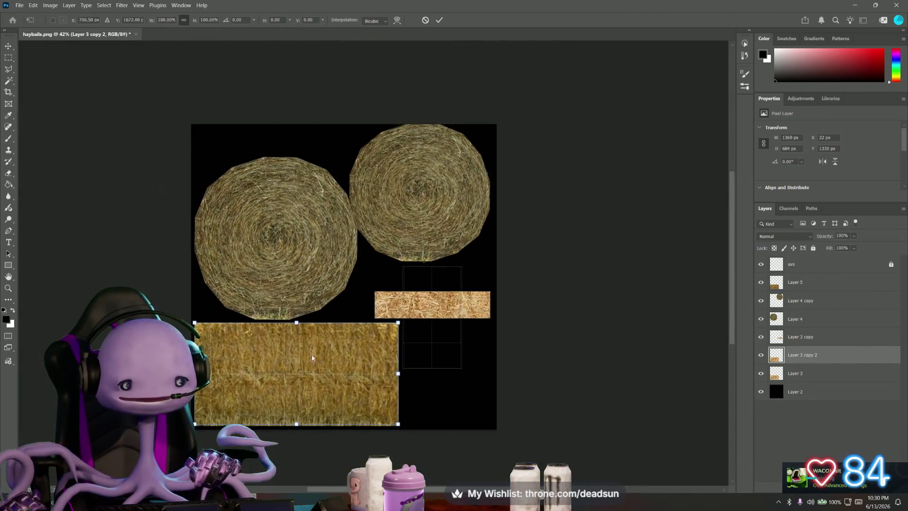
mouse_move(425, 305)
mouse_down()
mouse_move(440, 341)
mouse_move(392, 269)
mouse_up()
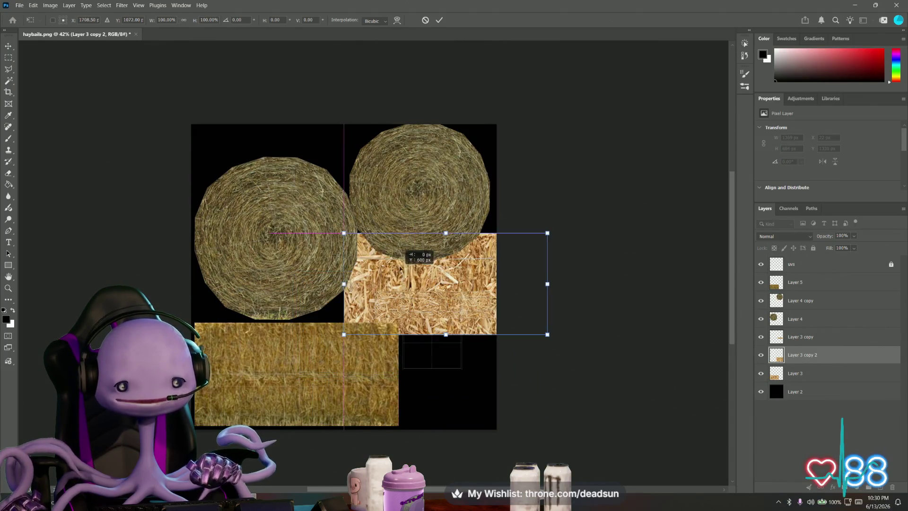
drag(292, 271, 412, 360)
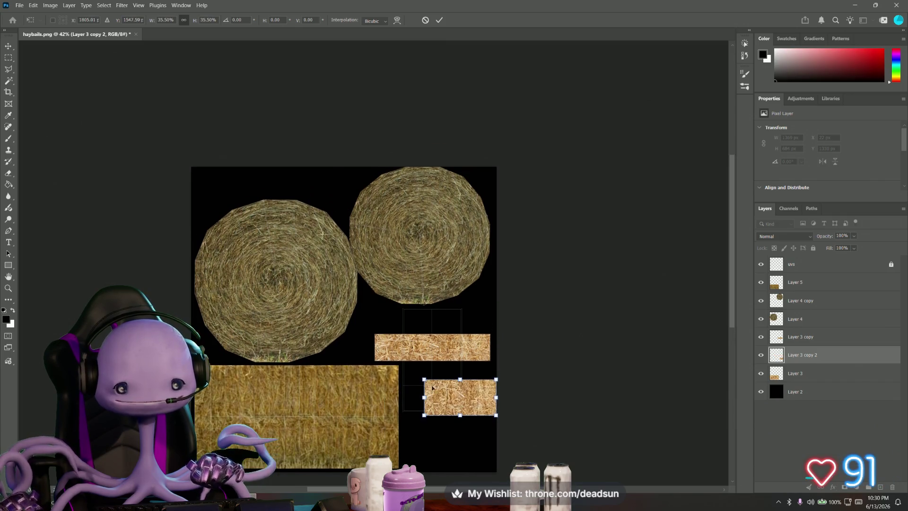
scroll(466, 389, up, 5)
scroll(466, 390, down, 4)
scroll(465, 391, down, 4)
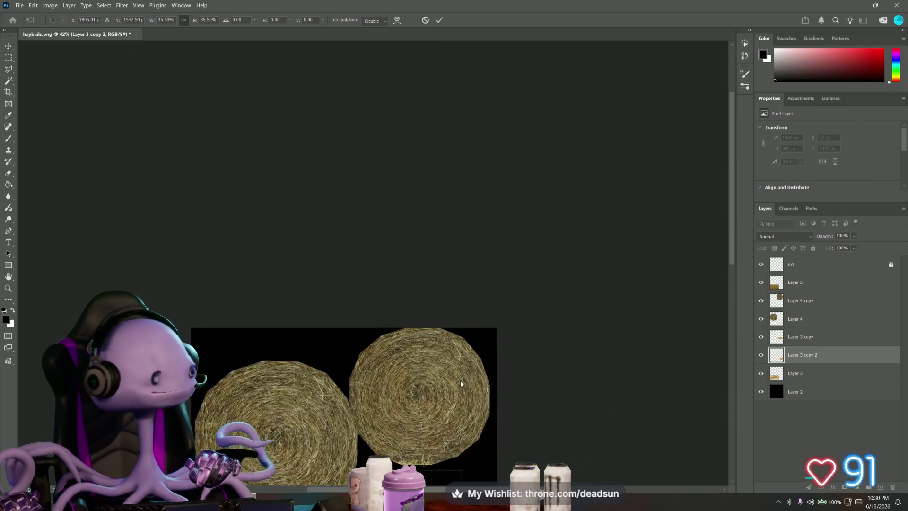
scroll(467, 391, down, 4)
scroll(465, 391, down, 3)
alt+scroll(461, 422, up, 5)
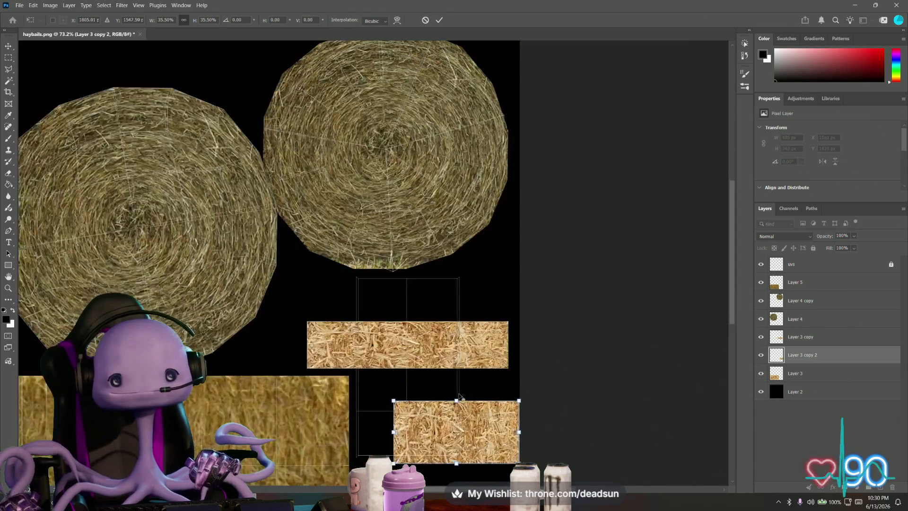
alt+scroll(461, 422, up, 5)
Fit the small straw piece into the slot below the horizontal strip and commit the transform
drag(434, 413, 365, 376)
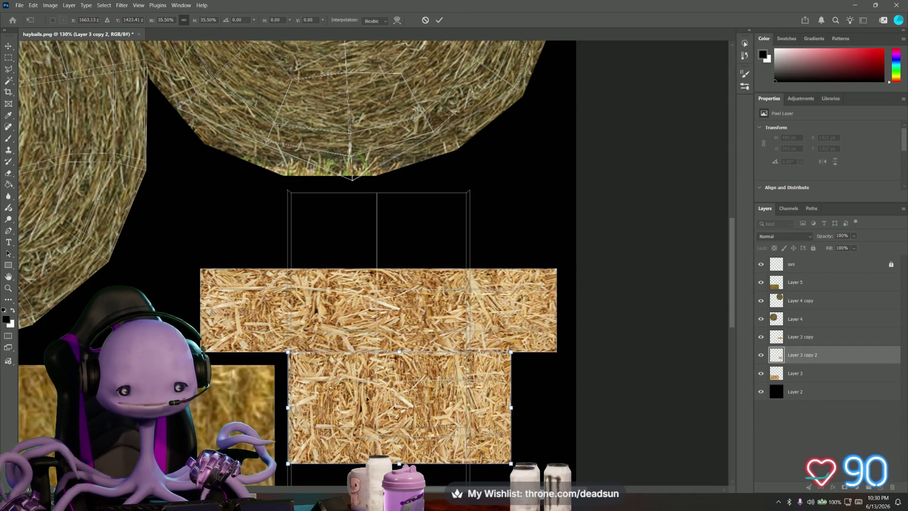
alt+scroll(366, 399, up, 3)
alt+scroll(411, 404, down, 2)
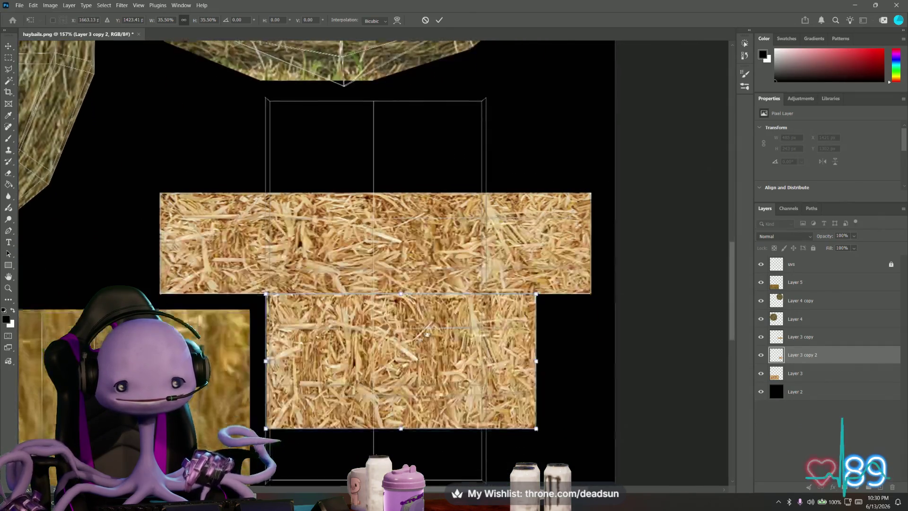
scroll(426, 389, down, 3)
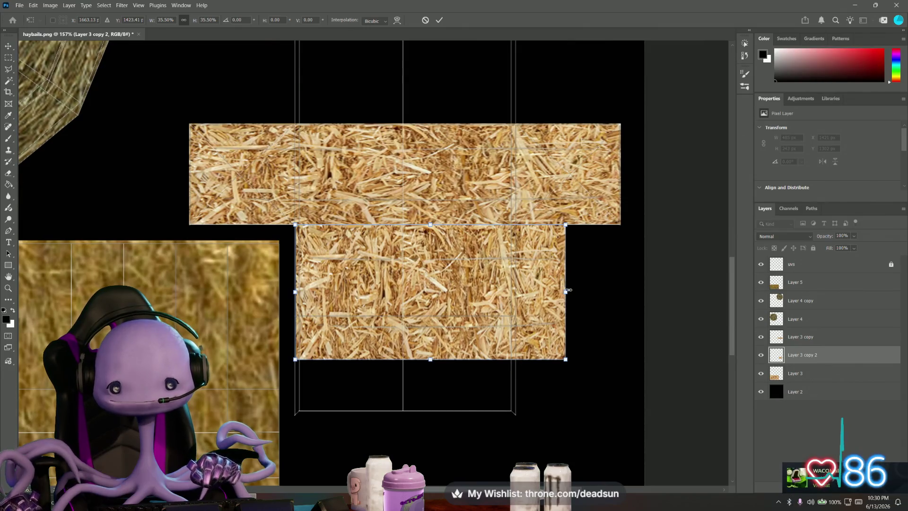
drag(567, 290, 519, 286)
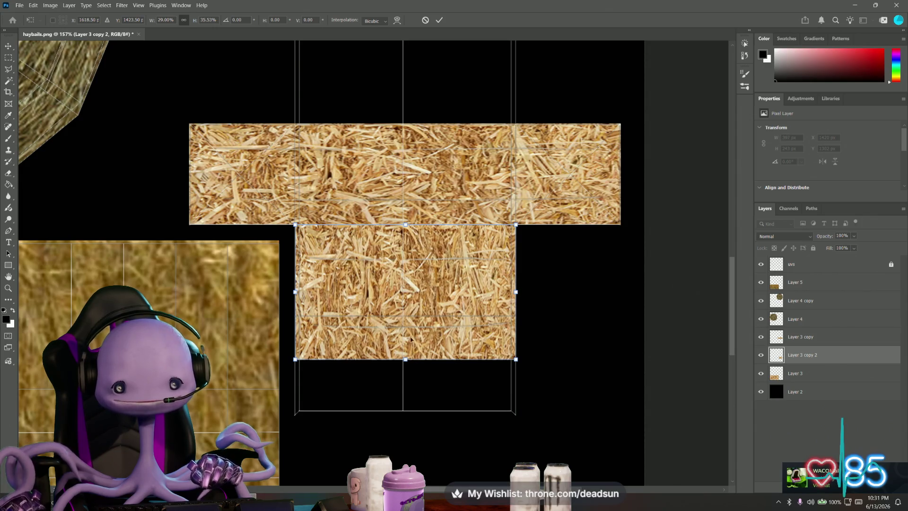
drag(403, 361, 406, 413)
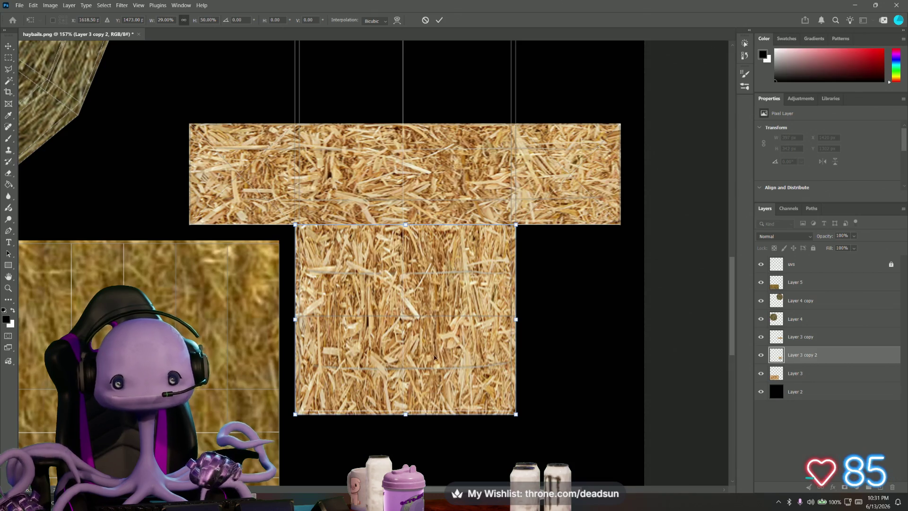
alt+scroll(435, 356, down, 2)
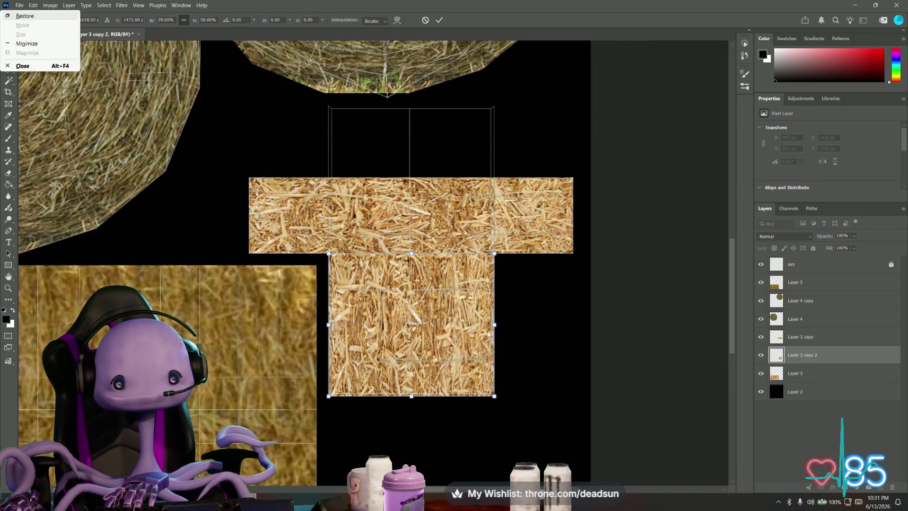
key(Return)
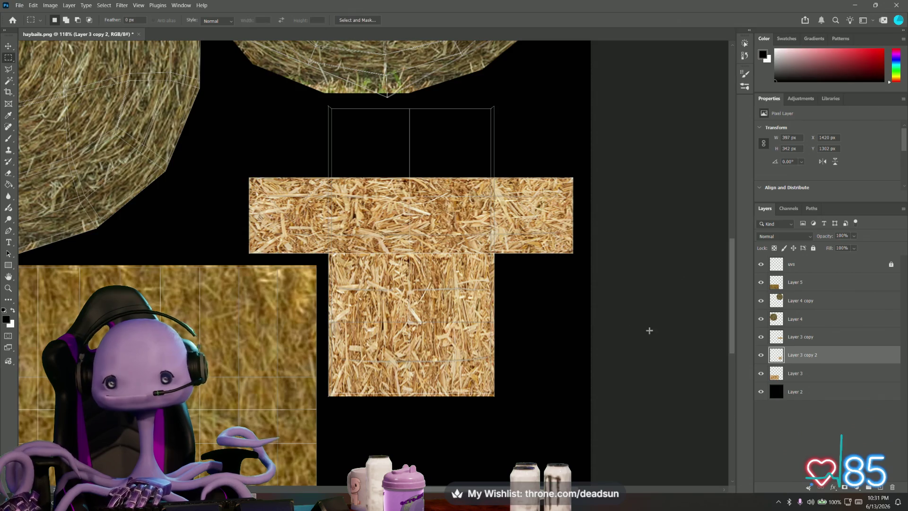
right_click(811, 354)
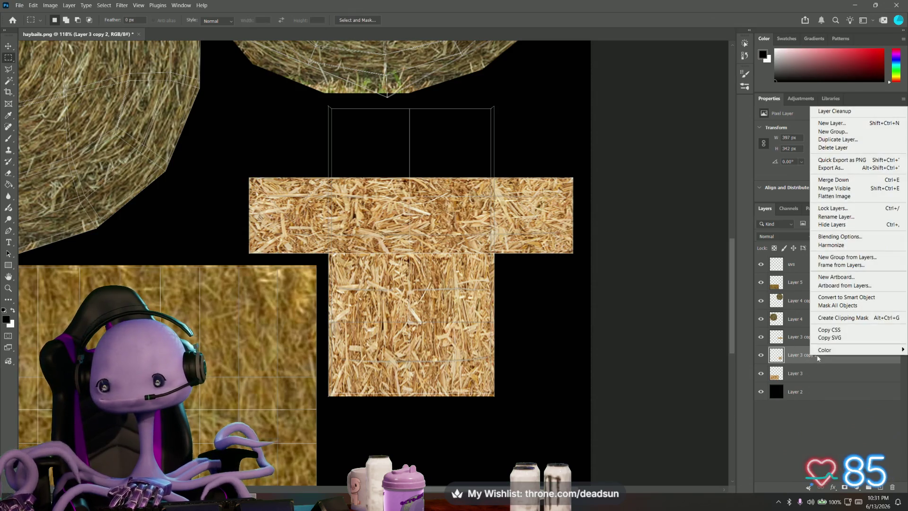
Duplicate the lower straw piece, move the copy up into the empty slot above the strip, and hide the uvs layer
click(837, 139)
click(527, 142)
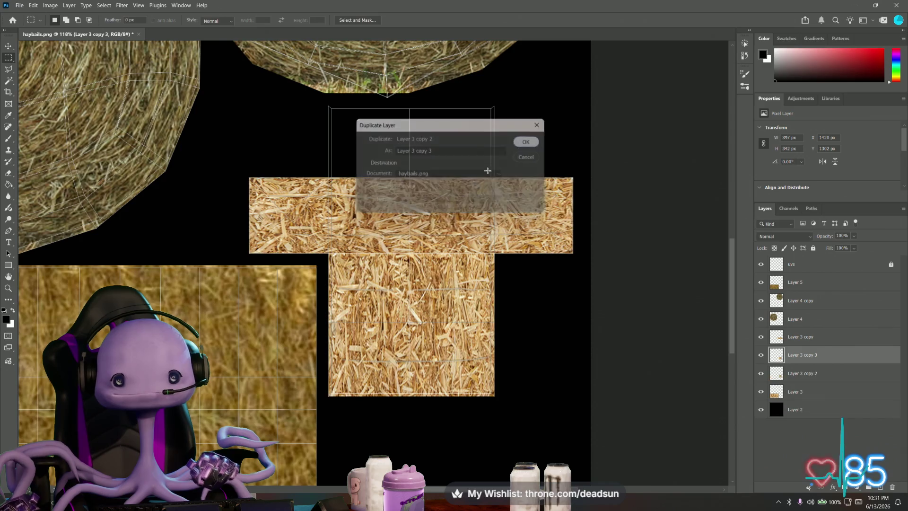
key(ctrl+t)
drag(408, 341, 408, 193)
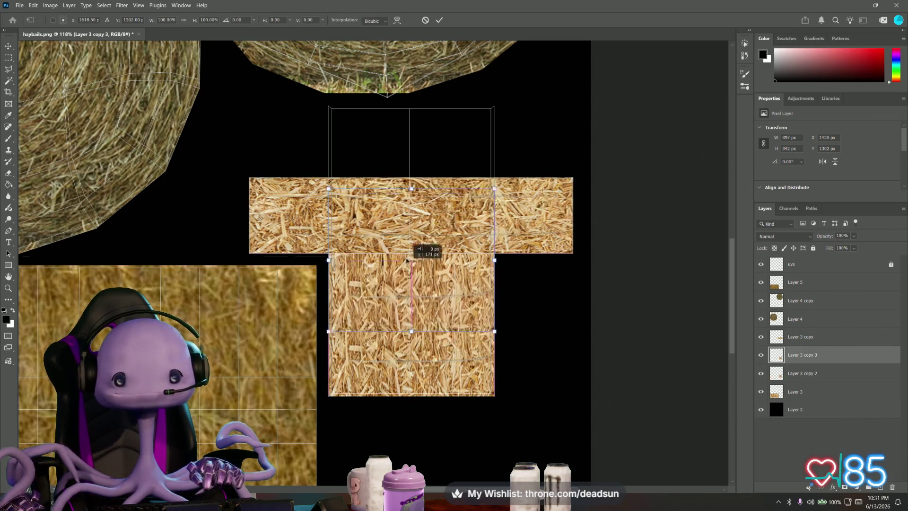
scroll(408, 192, up, 1)
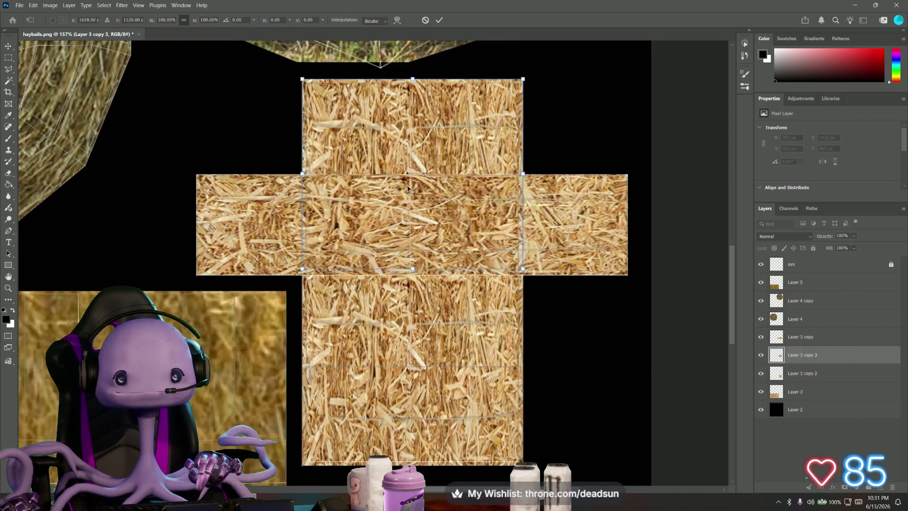
scroll(408, 192, up, 1)
scroll(409, 189, down, 2)
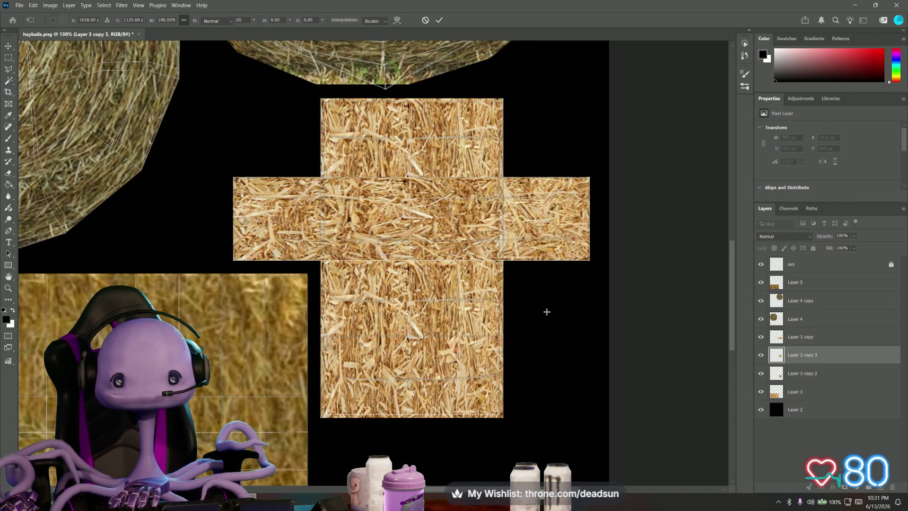
key(Return)
scroll(536, 312, down, 2)
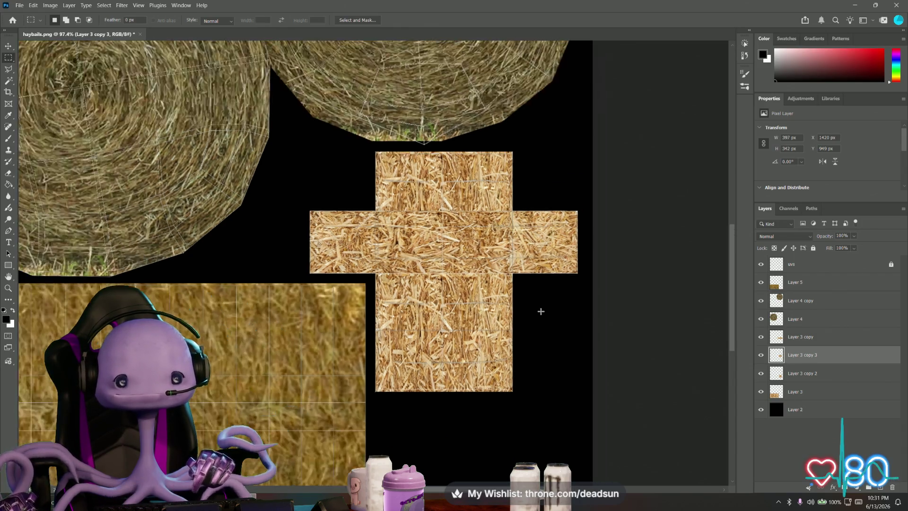
scroll(536, 311, down, 1)
scroll(541, 312, down, 1)
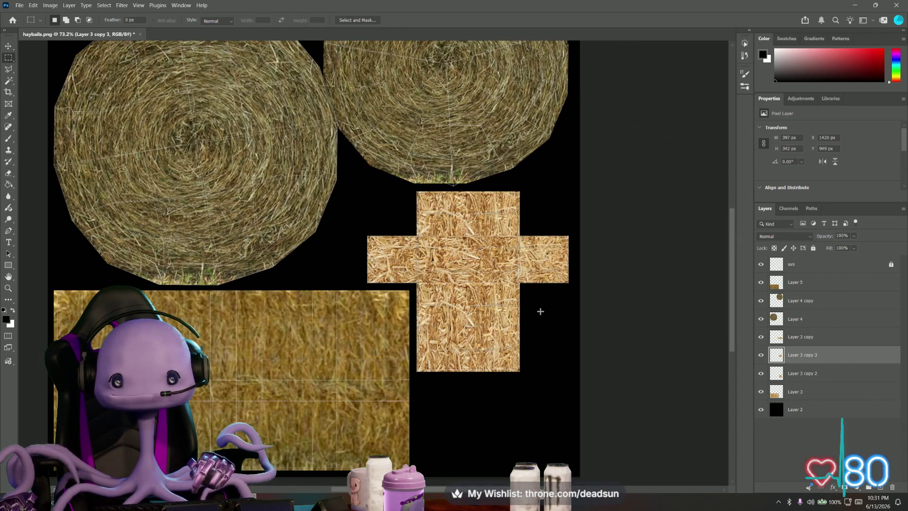
scroll(540, 311, down, 1)
scroll(288, 281, up, 2)
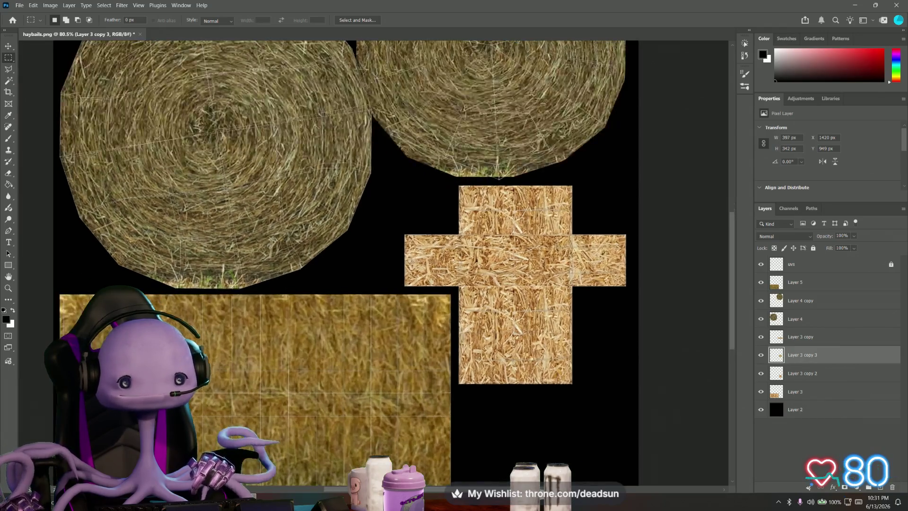
scroll(287, 282, up, 2)
scroll(284, 283, up, 1)
scroll(279, 286, up, 1)
scroll(281, 285, down, 1)
scroll(281, 285, down, 1)
scroll(281, 285, down, 2)
scroll(282, 286, down, 1)
scroll(282, 286, up, 1)
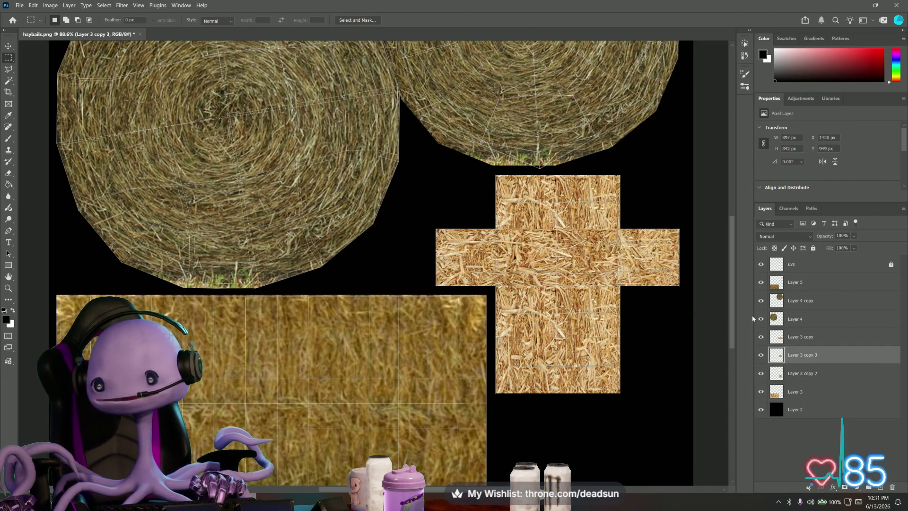
click(761, 264)
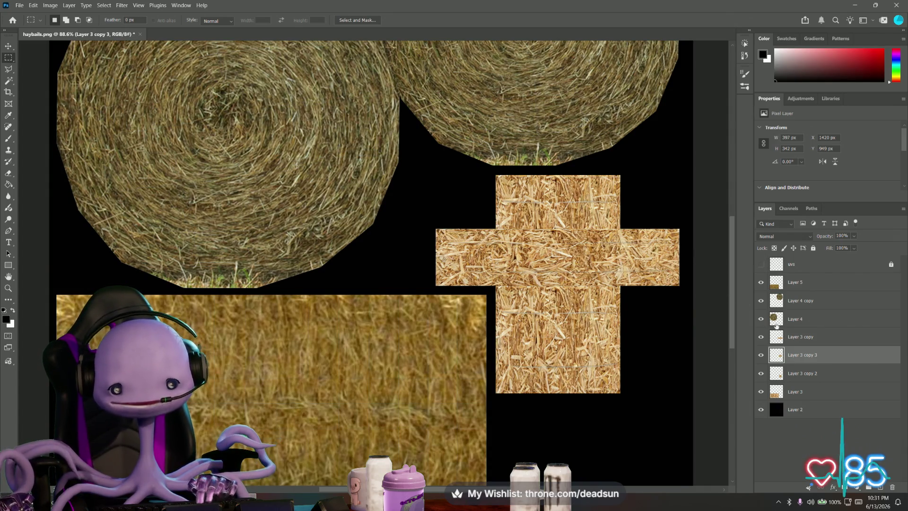
Add empty Layer 6 just below Layer 4 and set the Brush tool to a much thinner tip
key(ctrl+alt+shift+n)
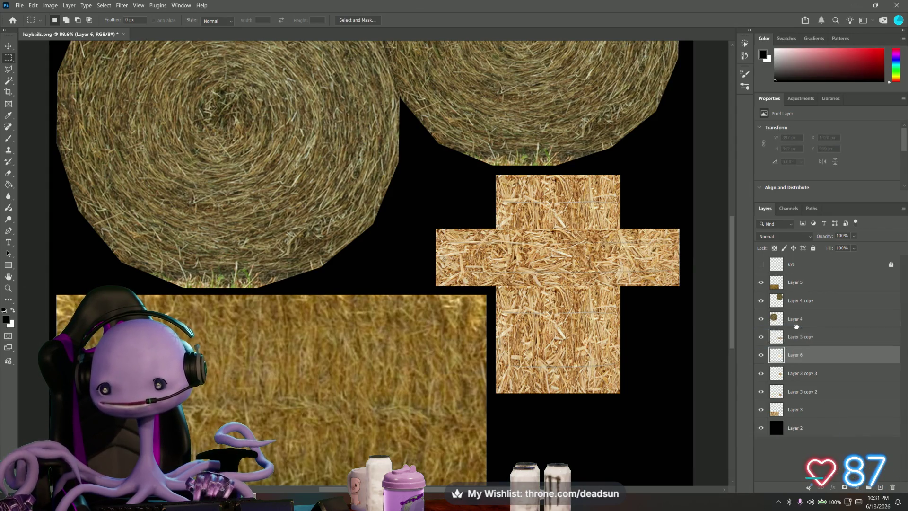
drag(801, 354, 796, 327)
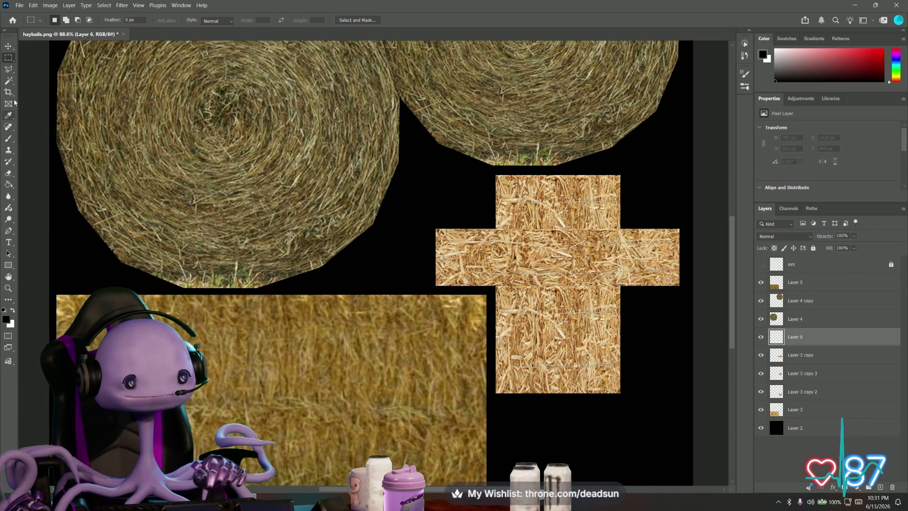
click(10, 139)
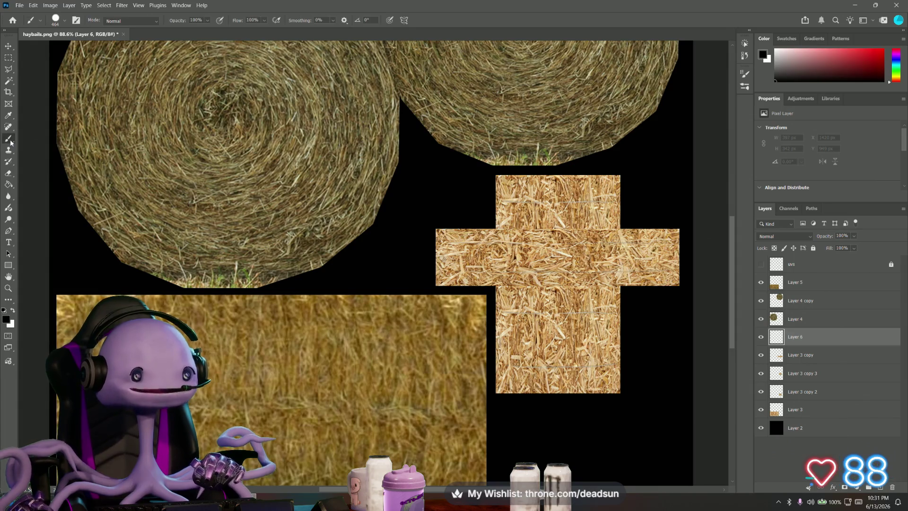
right_click(10, 139)
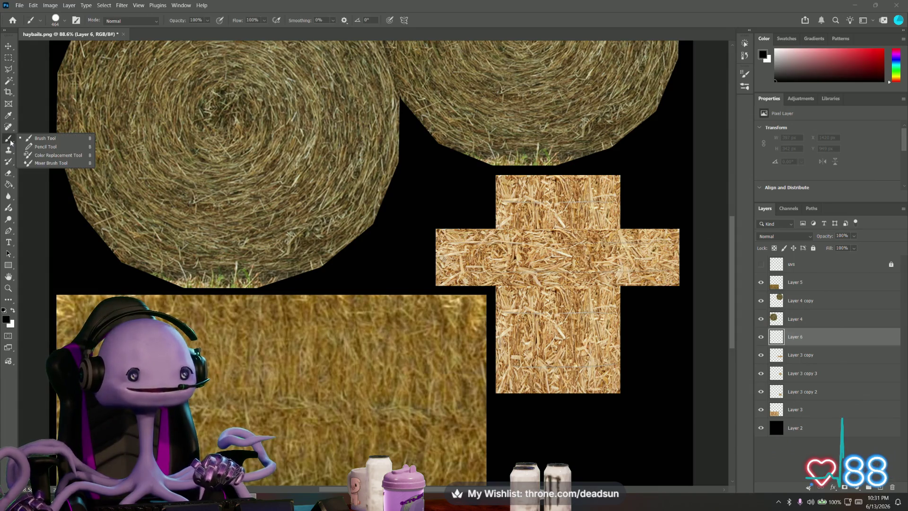
click(56, 20)
drag(98, 49, 55, 48)
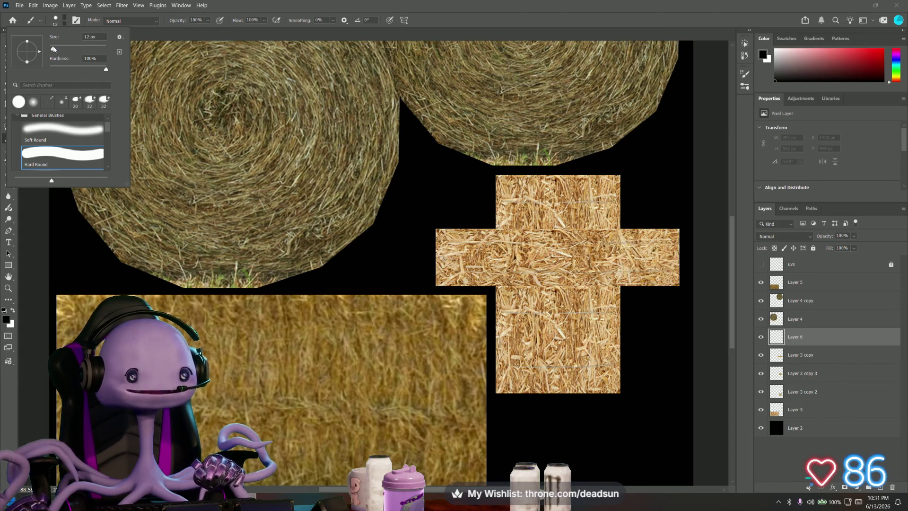
click(3, 384)
Set the foreground paint colour to red
click(7, 321)
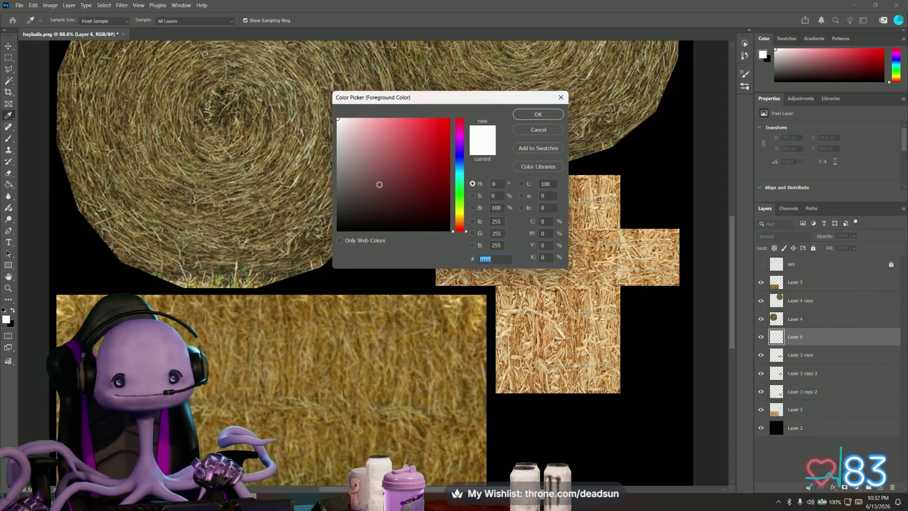
mouse_move(379, 184)
mouse_down()
mouse_move(423, 126)
mouse_move(427, 143)
mouse_up()
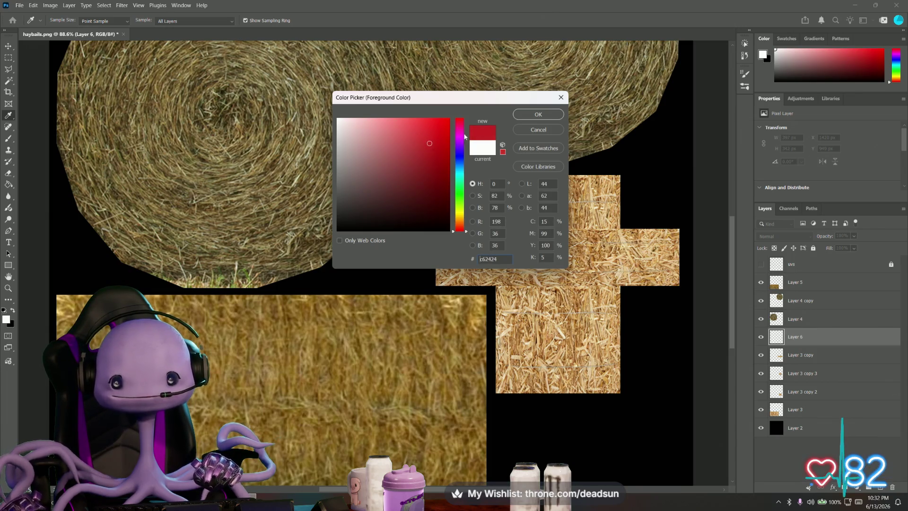
click(538, 114)
alt+scroll(525, 181, up, 1)
alt+scroll(526, 181, up, 1)
alt+scroll(526, 182, down, 1)
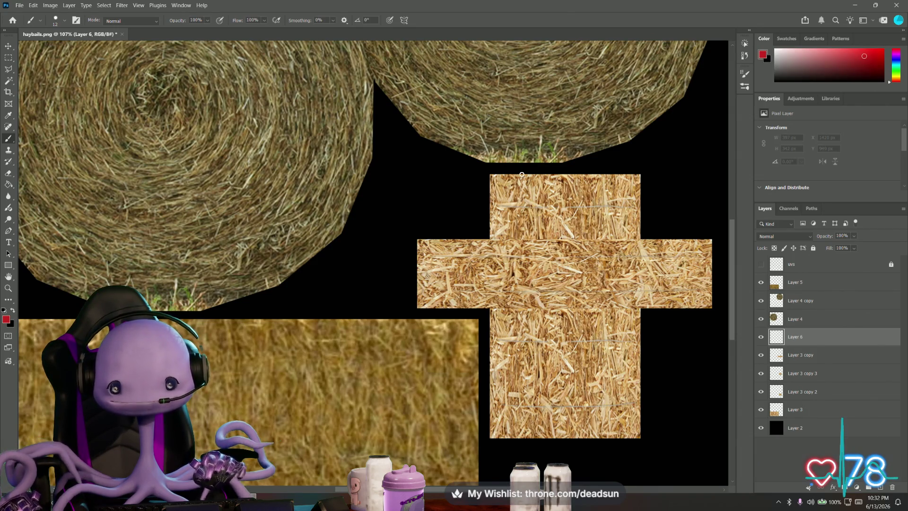
drag(522, 174, 523, 441)
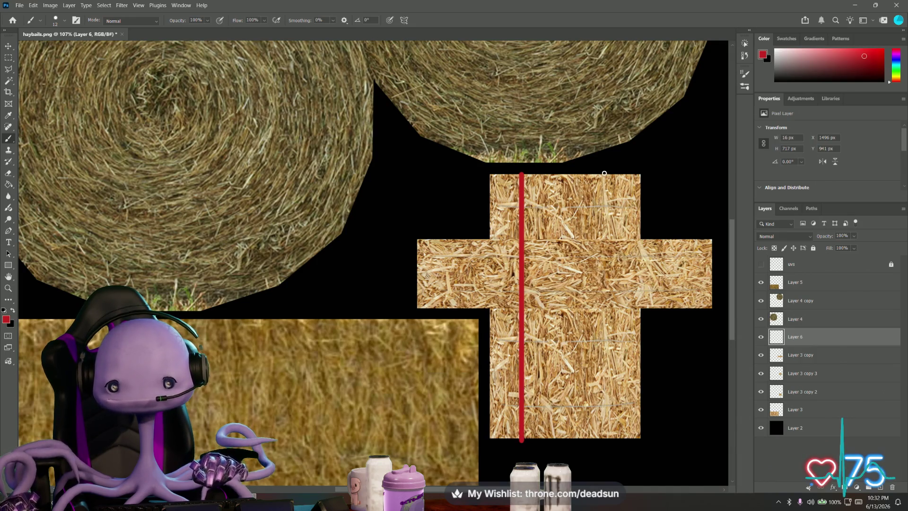
drag(604, 173, 605, 424)
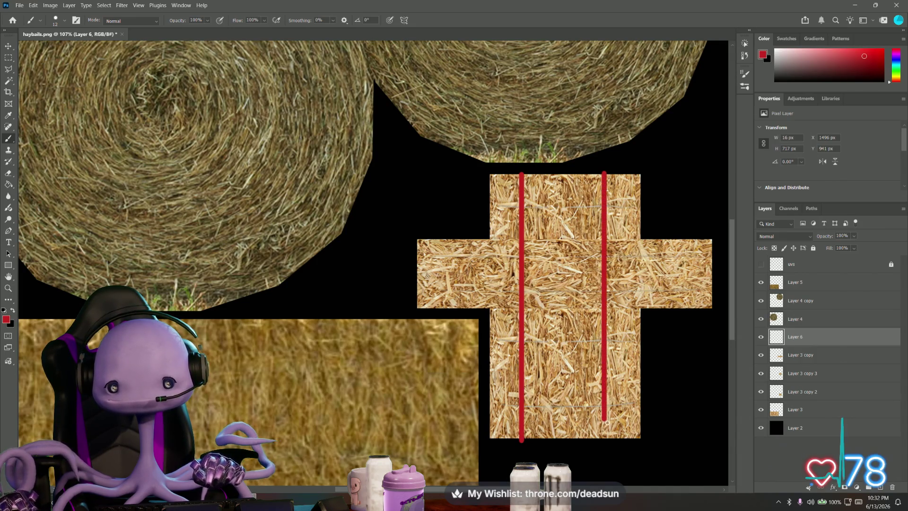
alt+scroll(436, 331, down, 4)
alt+scroll(435, 331, up, 2)
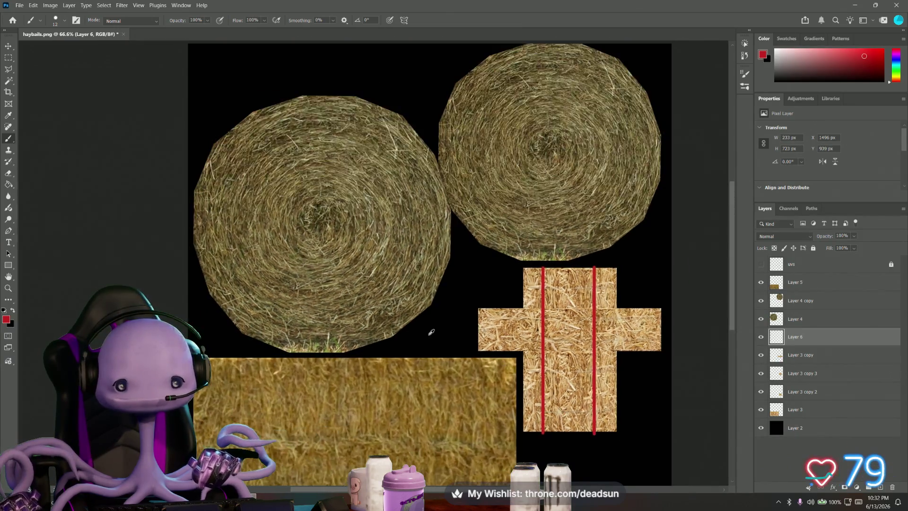
alt+scroll(428, 339, down, 3)
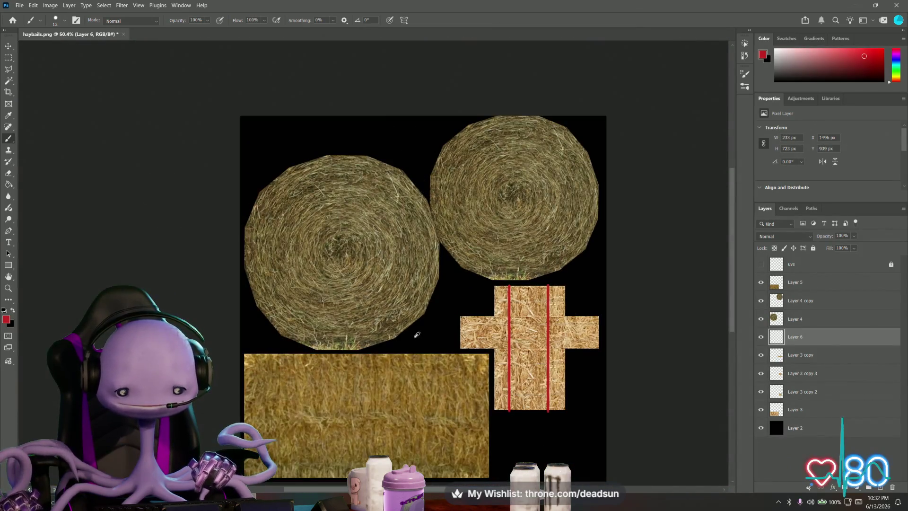
alt+scroll(429, 339, up, 1)
alt+scroll(417, 334, up, 2)
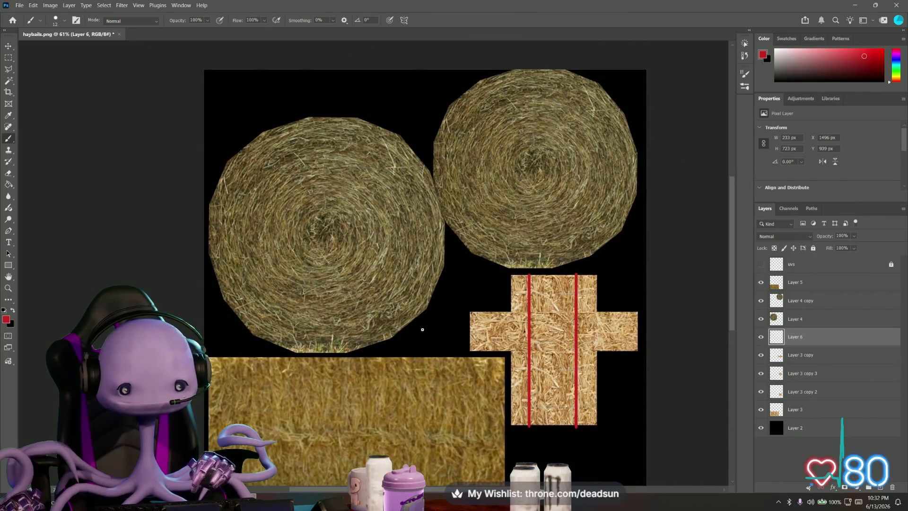
scroll(423, 330, down, 2)
scroll(418, 283, down, 2)
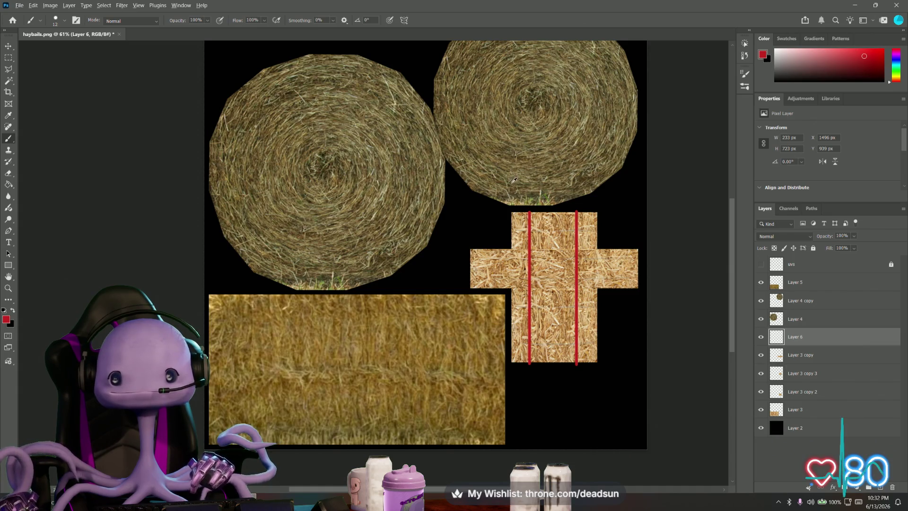
alt+scroll(514, 181, up, 2)
alt+scroll(512, 182, up, 1)
alt+scroll(512, 183, down, 1)
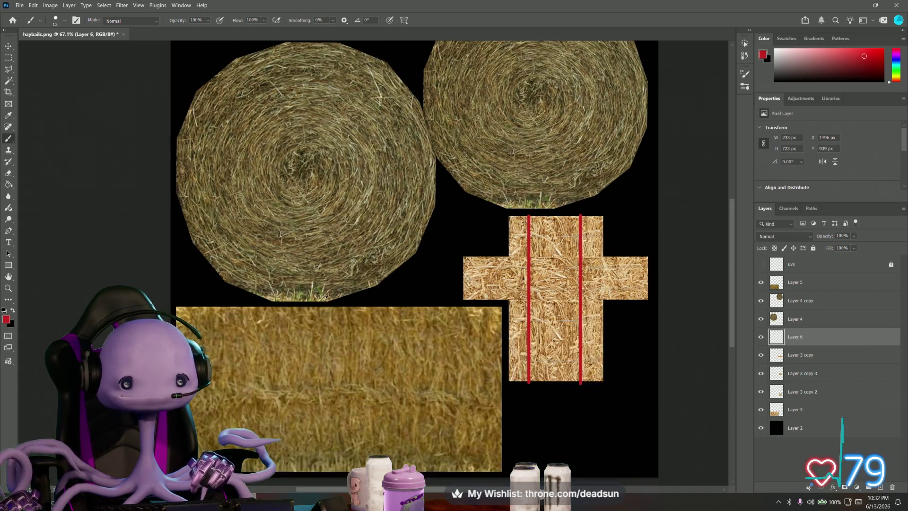
alt+scroll(325, 296, up, 3)
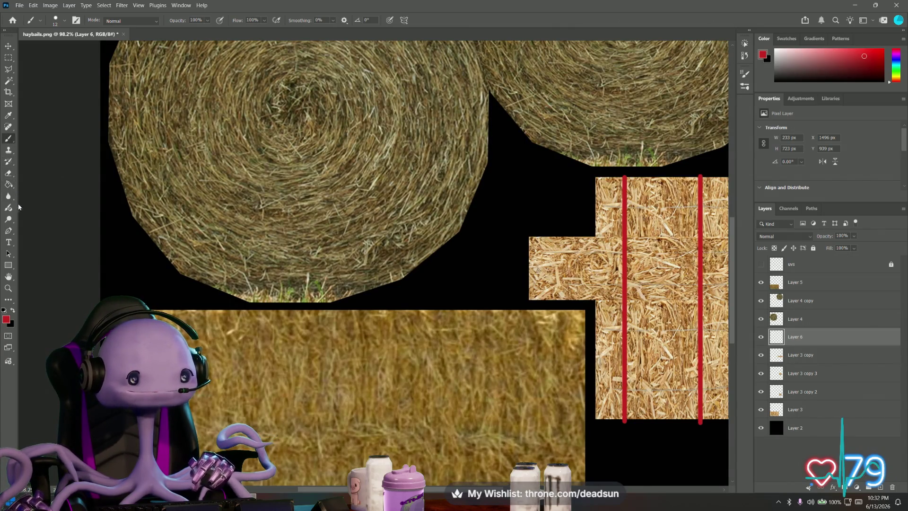
With the Eraser, browse the Dry and Wet Media brush groups and try the Impressionist Blender tip
click(8, 172)
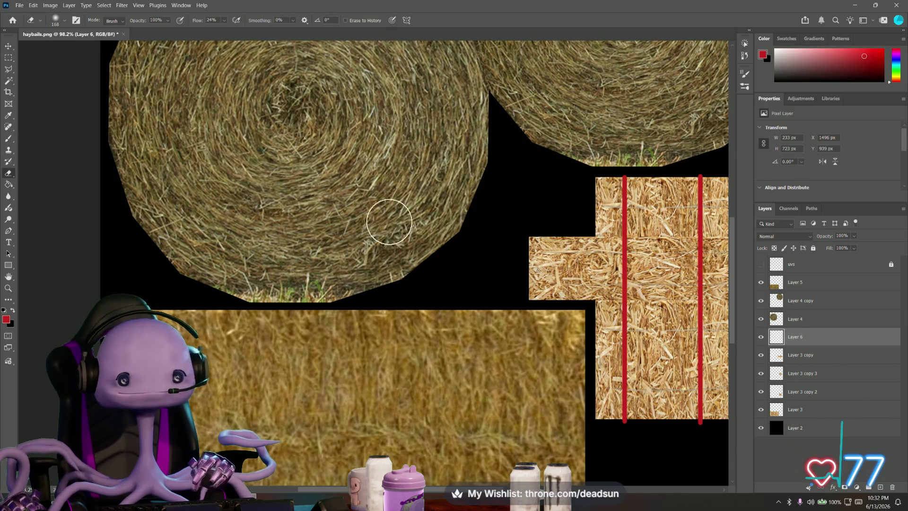
click(57, 20)
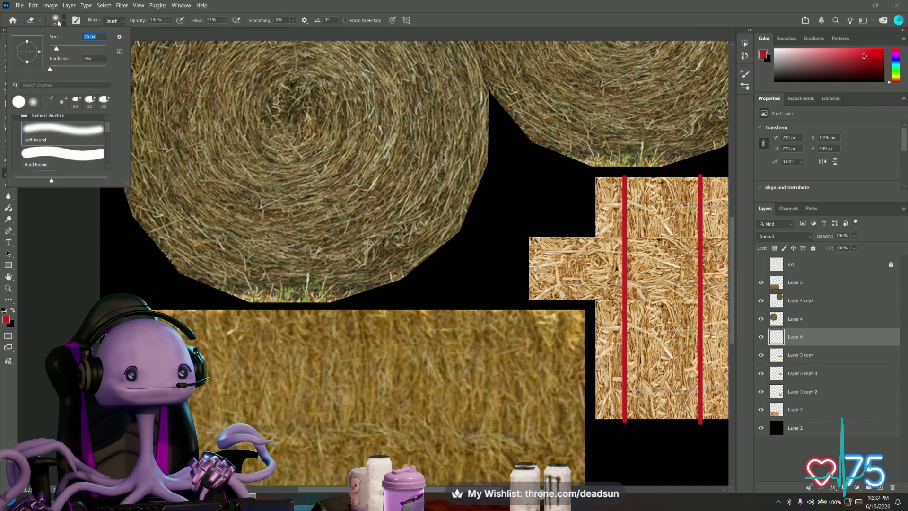
scroll(64, 142, down, 5)
scroll(64, 149, down, 5)
scroll(64, 157, down, 4)
scroll(64, 157, down, 3)
scroll(64, 158, down, 3)
scroll(64, 157, down, 3)
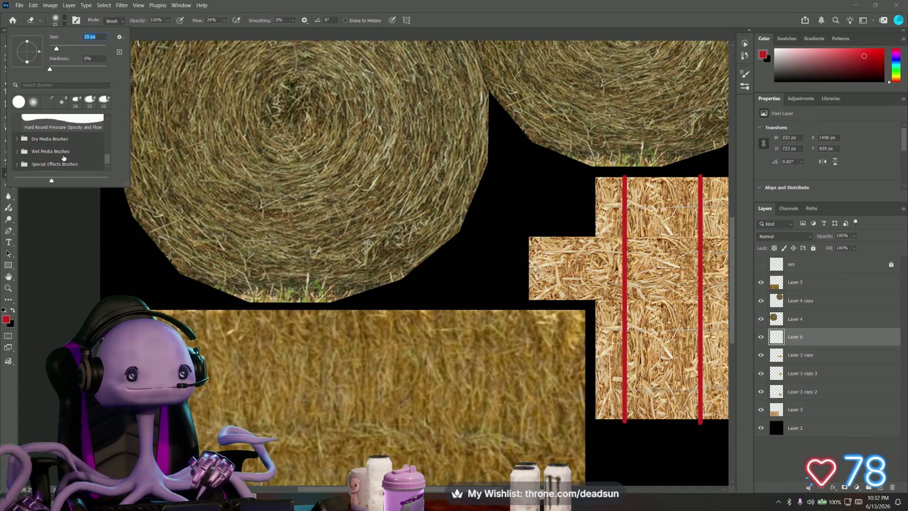
click(16, 138)
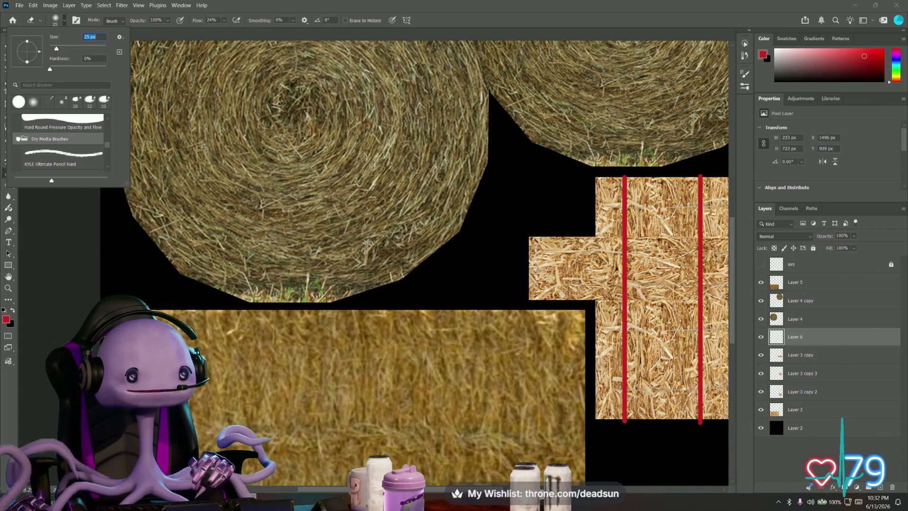
scroll(56, 152, down, 2)
scroll(56, 152, down, 2)
scroll(57, 152, down, 2)
scroll(58, 155, down, 2)
scroll(58, 157, down, 1)
scroll(58, 157, down, 1)
scroll(51, 122, down, 2)
scroll(51, 128, down, 2)
scroll(43, 139, down, 1)
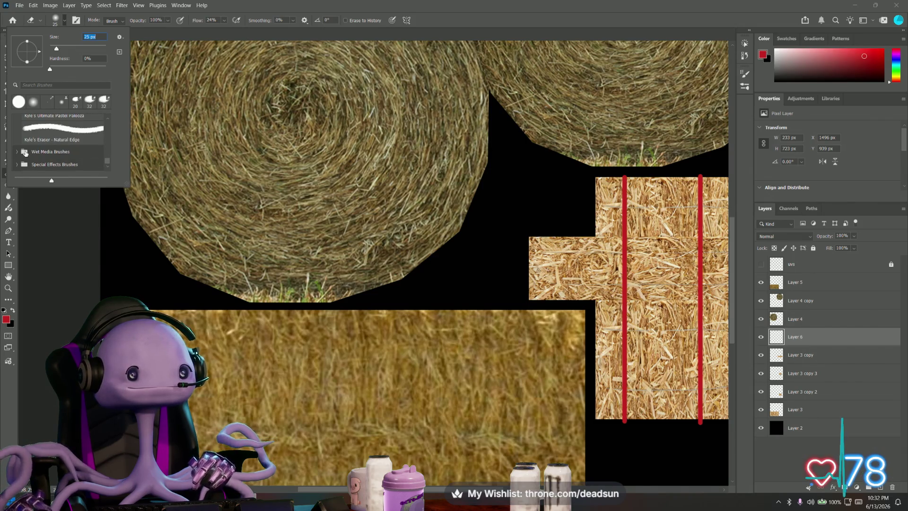
click(17, 152)
scroll(58, 142, down, 2)
scroll(58, 141, down, 2)
scroll(57, 149, down, 2)
scroll(56, 160, down, 2)
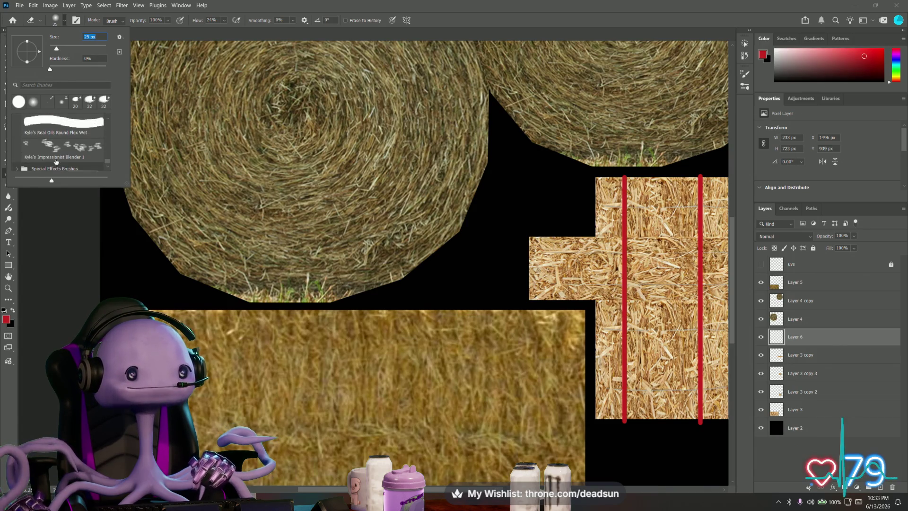
click(62, 150)
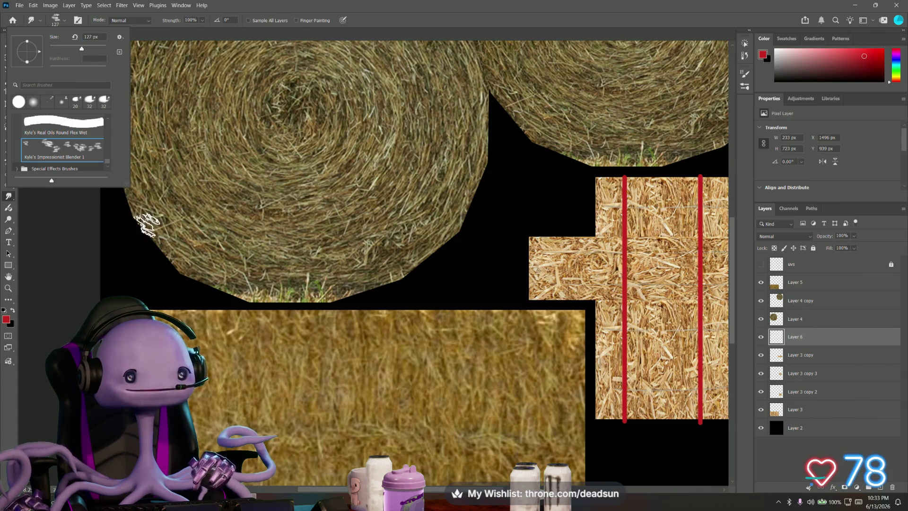
click(145, 226)
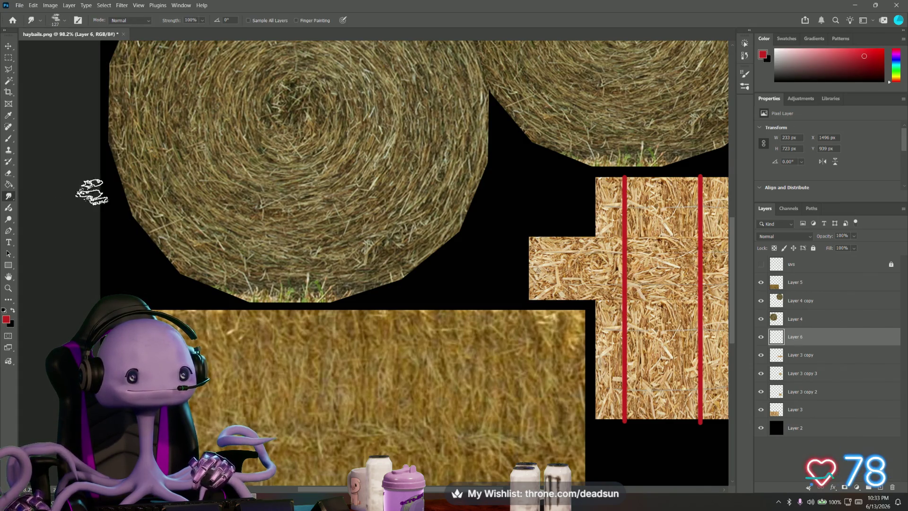
click(10, 174)
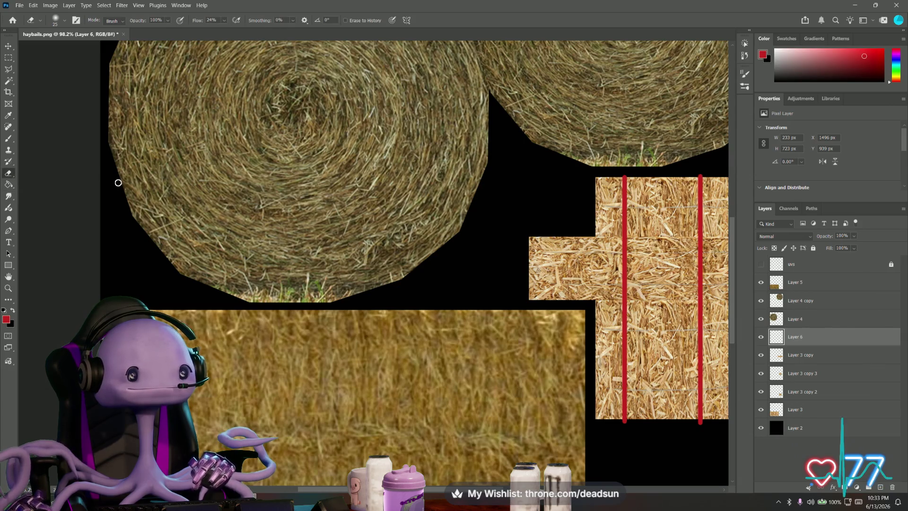
click(56, 22)
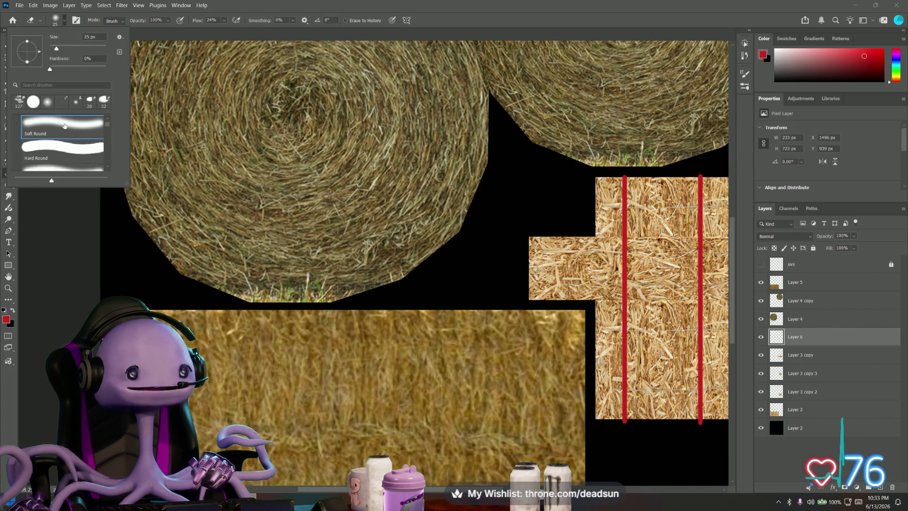
click(8, 195)
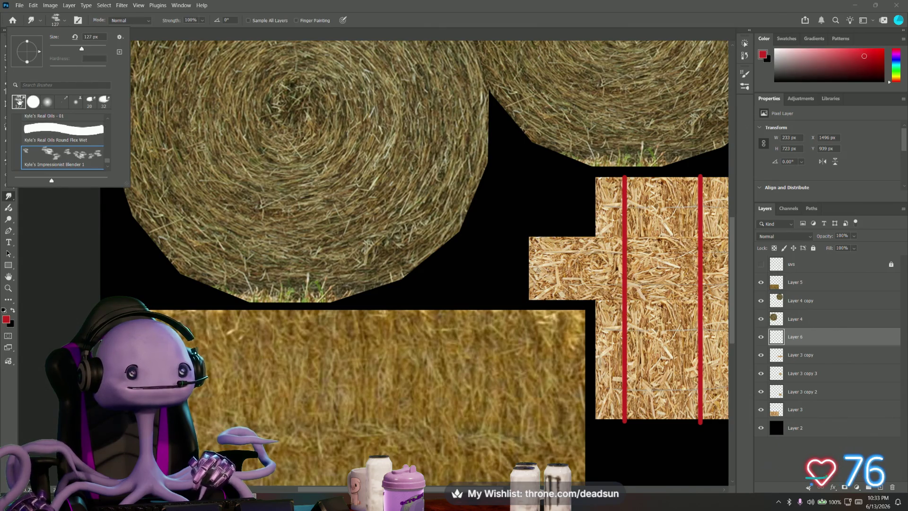
click(142, 226)
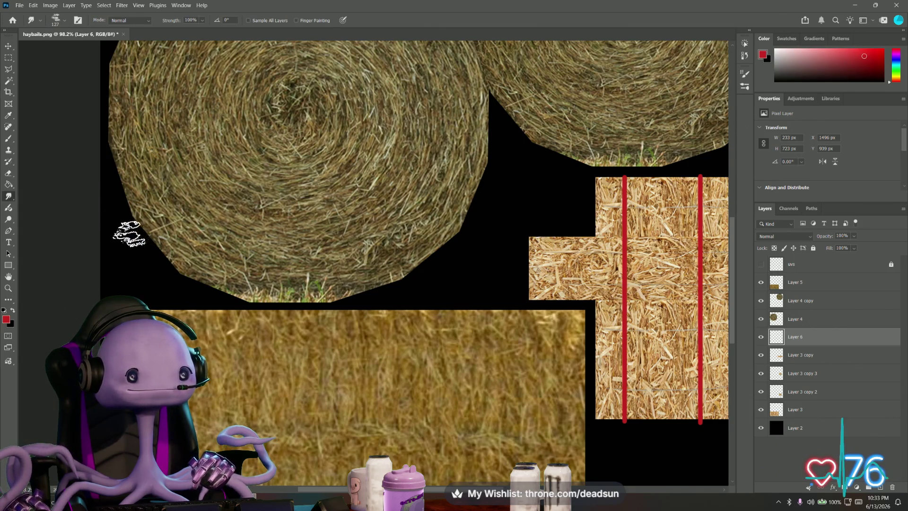
click(9, 174)
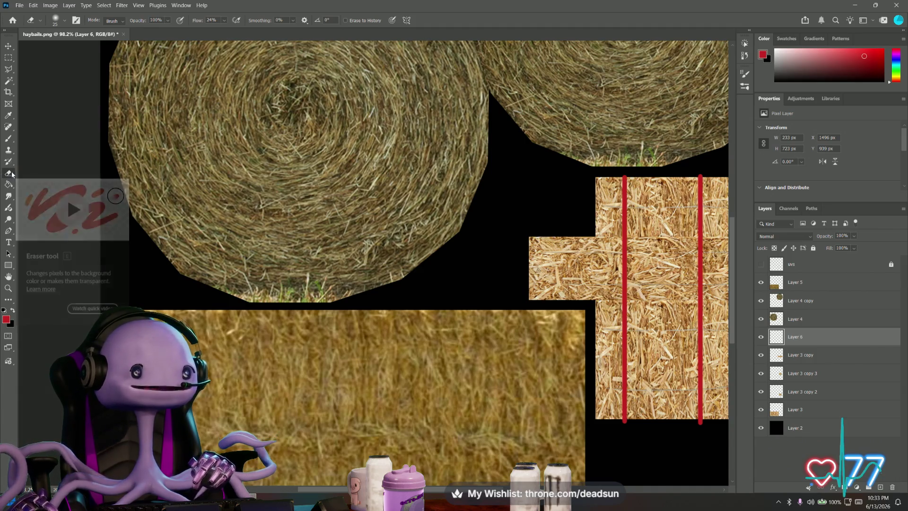
Browse Special Effects Brushes, choose the large spatter tip, then undo the stray red spatter strokes
click(60, 22)
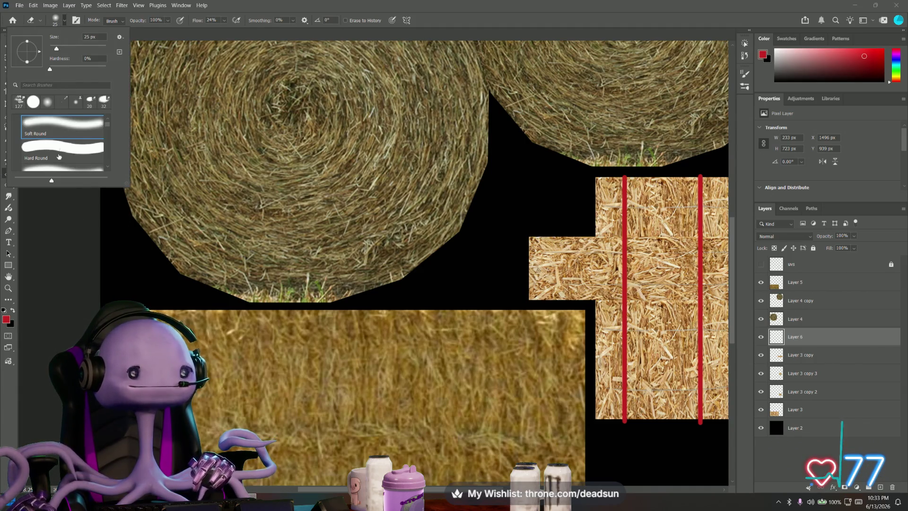
scroll(62, 149, down, 3)
scroll(67, 155, down, 3)
scroll(66, 155, down, 2)
scroll(67, 156, down, 2)
scroll(66, 155, down, 2)
scroll(64, 150, down, 3)
scroll(65, 142, down, 2)
scroll(67, 145, down, 2)
scroll(69, 148, down, 2)
scroll(70, 150, down, 2)
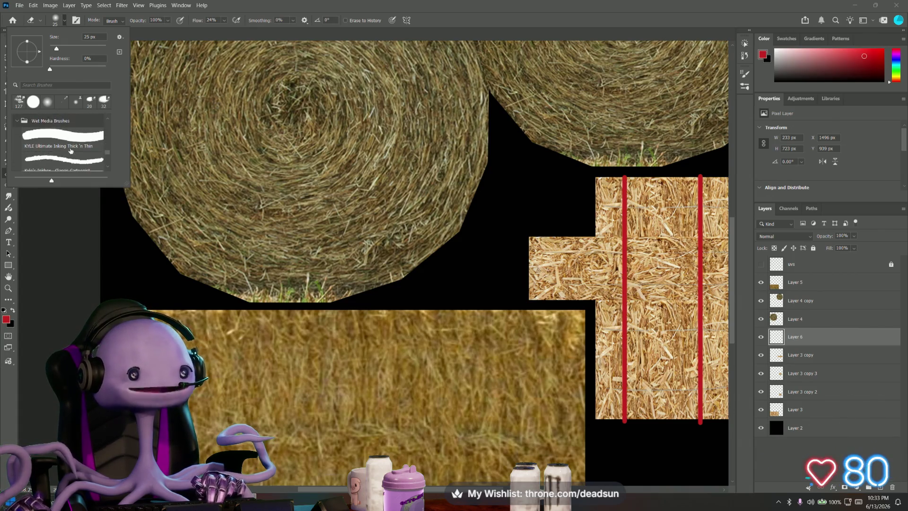
scroll(70, 149, down, 2)
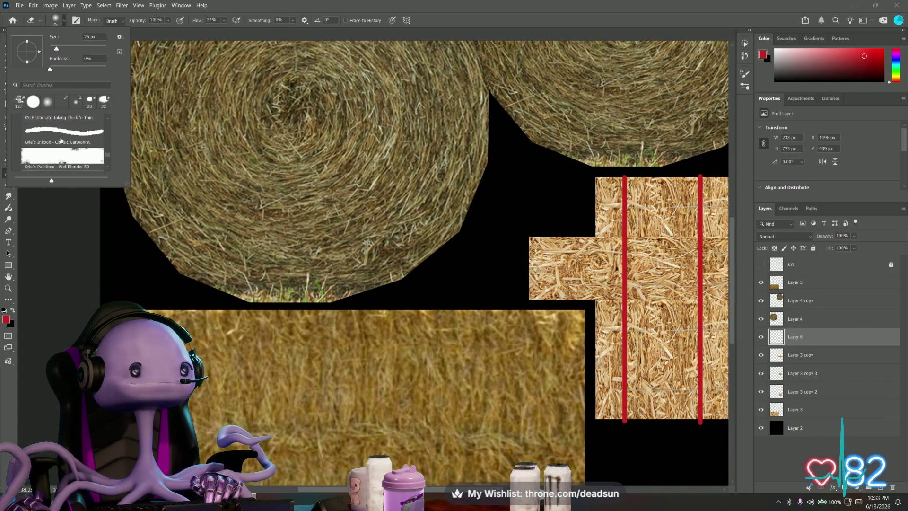
scroll(67, 147, down, 2)
scroll(65, 144, down, 2)
scroll(65, 145, down, 2)
scroll(67, 147, down, 1)
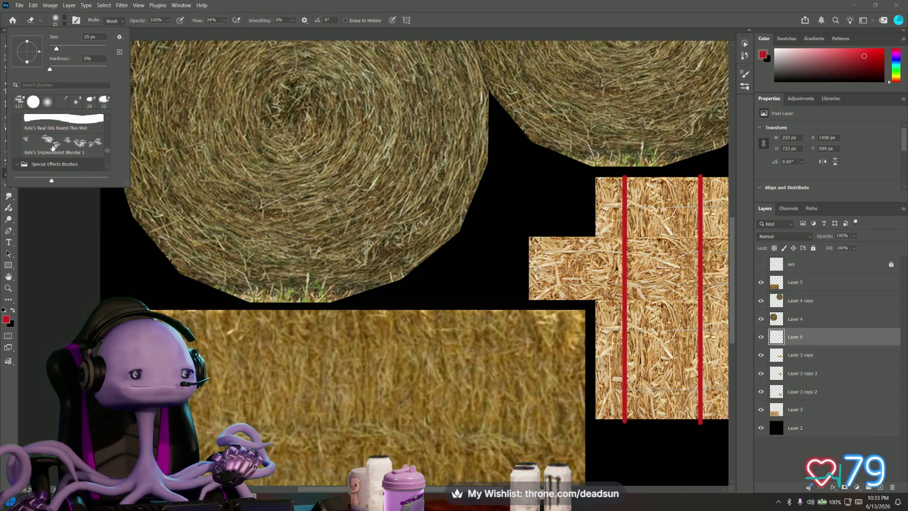
click(24, 164)
scroll(56, 151, down, 3)
scroll(56, 151, down, 3)
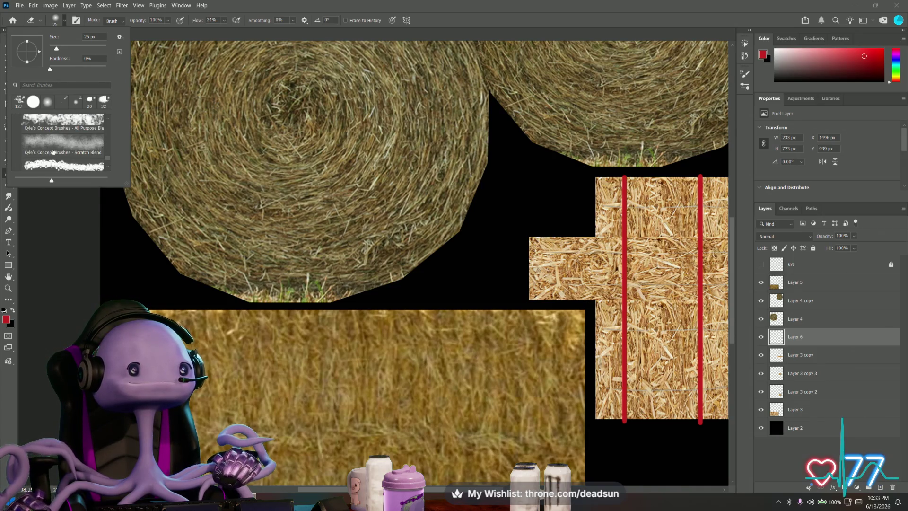
scroll(53, 151, down, 2)
scroll(54, 151, down, 2)
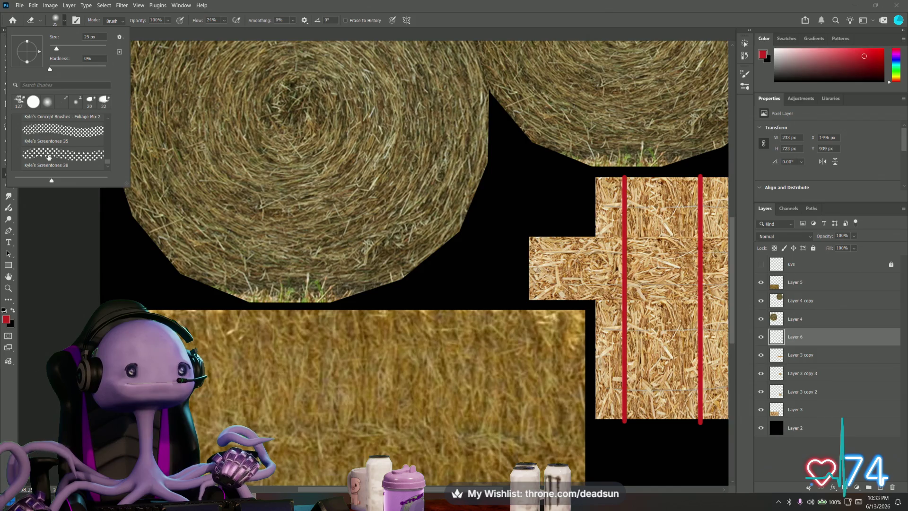
scroll(51, 153, up, 2)
scroll(50, 153, up, 2)
scroll(49, 153, up, 2)
scroll(50, 153, up, 2)
scroll(56, 152, down, 3)
scroll(56, 151, down, 2)
scroll(57, 153, down, 3)
scroll(59, 154, up, 3)
scroll(59, 155, up, 3)
scroll(60, 154, up, 3)
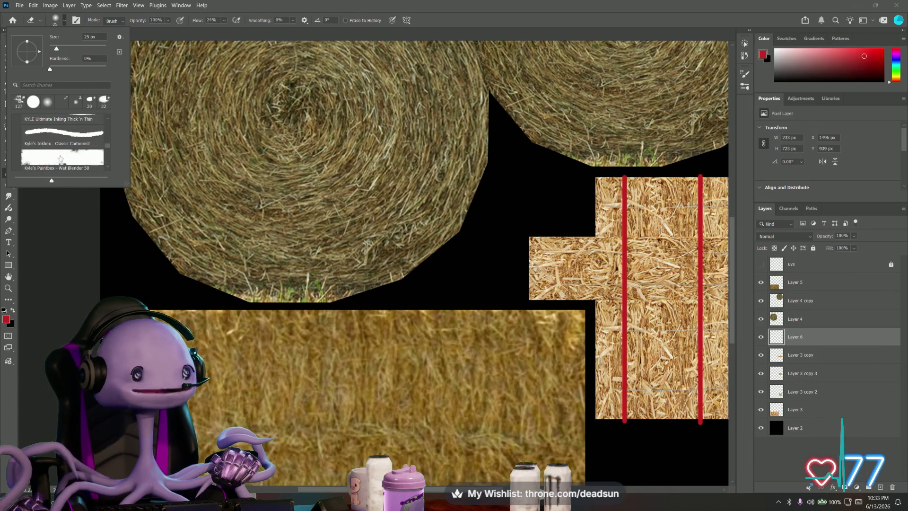
scroll(63, 154, up, 3)
scroll(64, 153, up, 3)
scroll(64, 153, up, 3)
scroll(63, 153, up, 2)
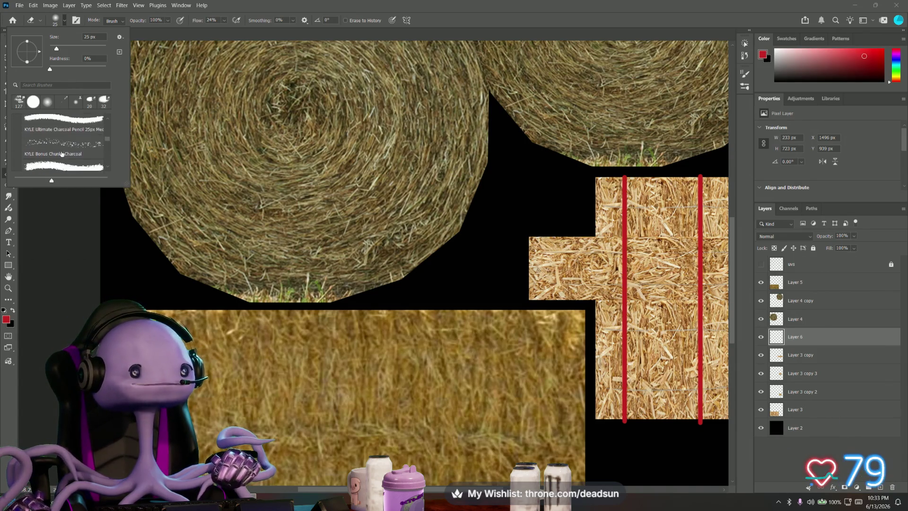
scroll(62, 153, up, 3)
scroll(29, 148, up, 3)
scroll(32, 149, up, 3)
scroll(35, 150, up, 3)
scroll(39, 153, up, 3)
scroll(39, 153, up, 2)
scroll(38, 153, up, 2)
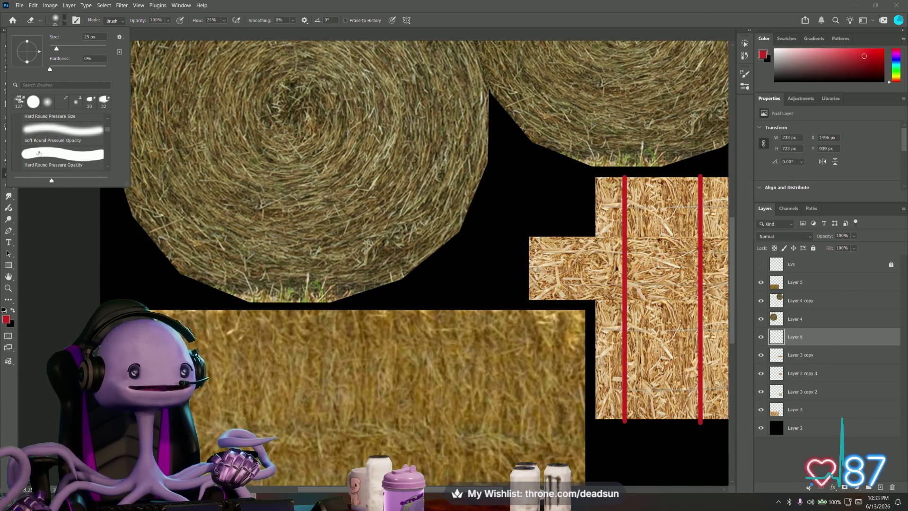
scroll(39, 154, up, 1)
scroll(39, 153, up, 2)
scroll(38, 152, up, 2)
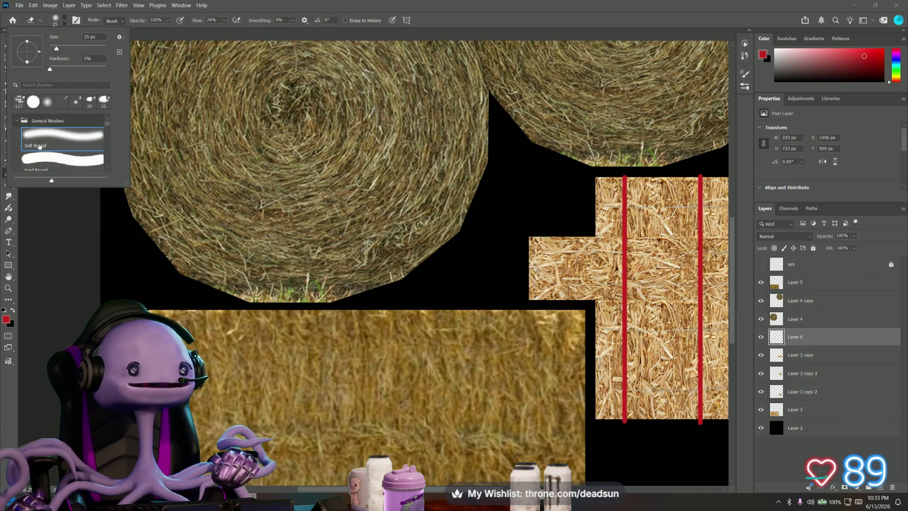
click(17, 121)
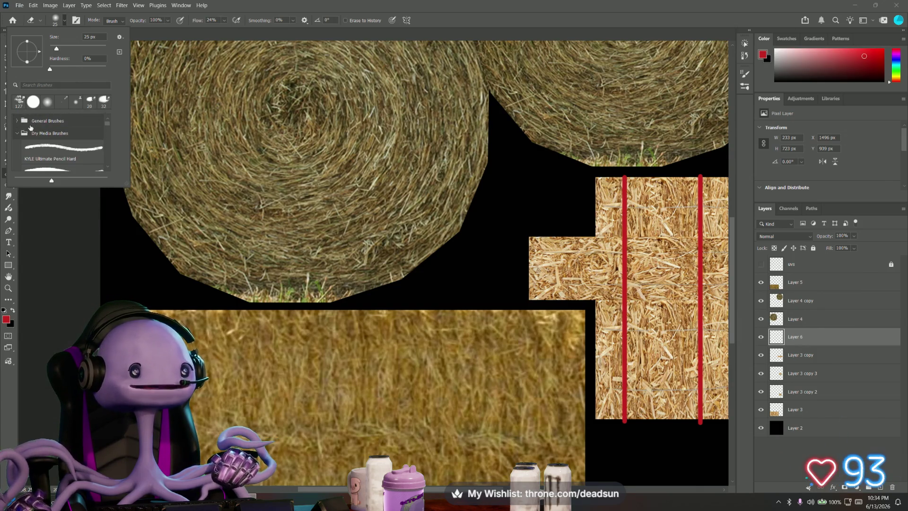
click(17, 134)
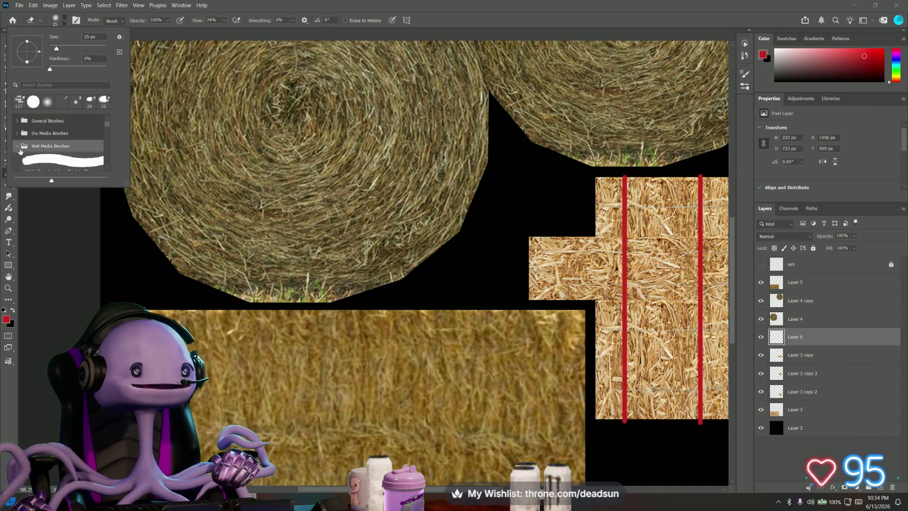
click(17, 146)
scroll(40, 159, down, 2)
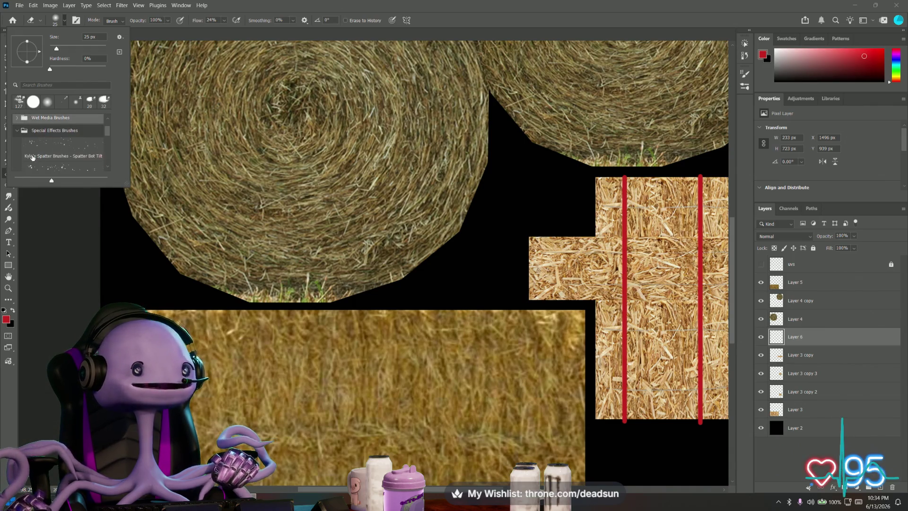
scroll(22, 150, down, 2)
double_click(40, 149)
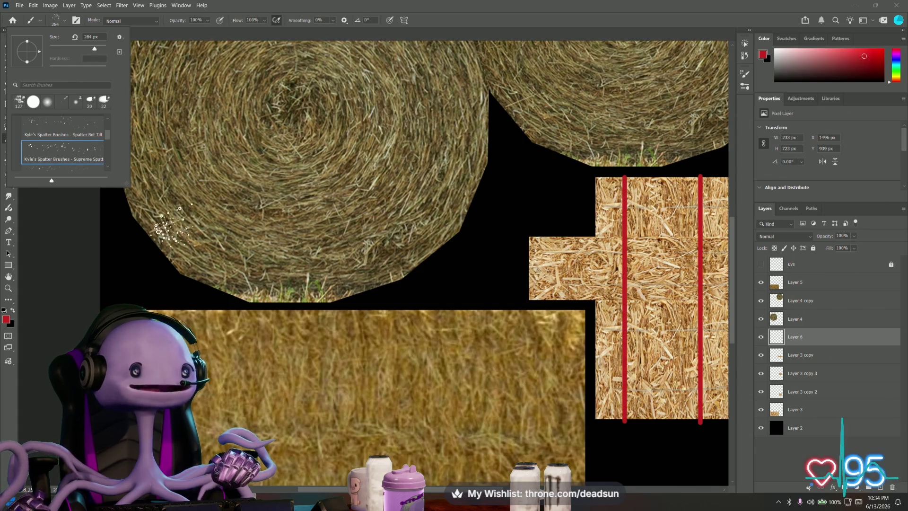
key(ctrl+z)
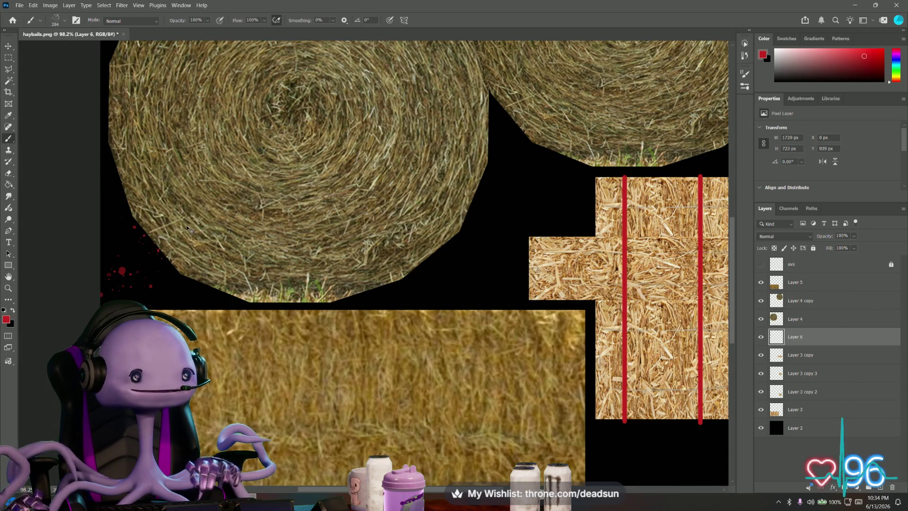
Set the Eraser to the Hard Round tip from General Brushes at a small 7 px size
click(10, 174)
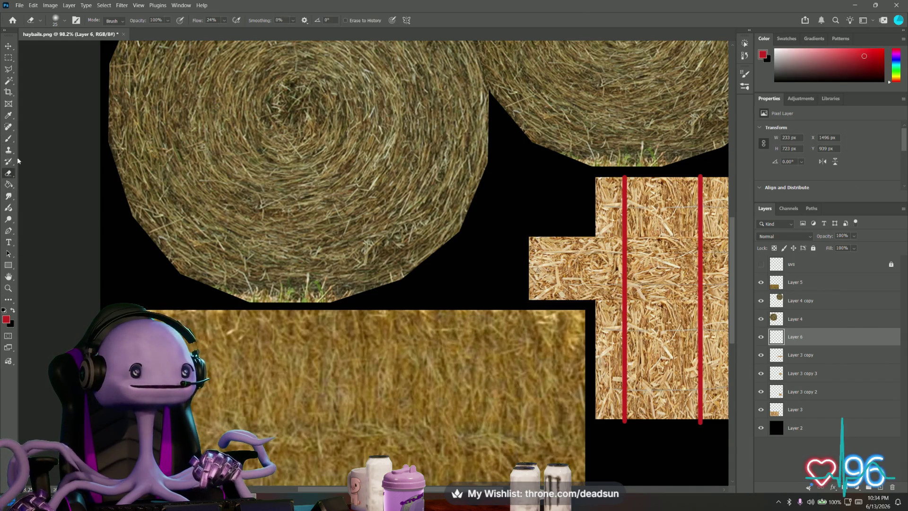
click(56, 23)
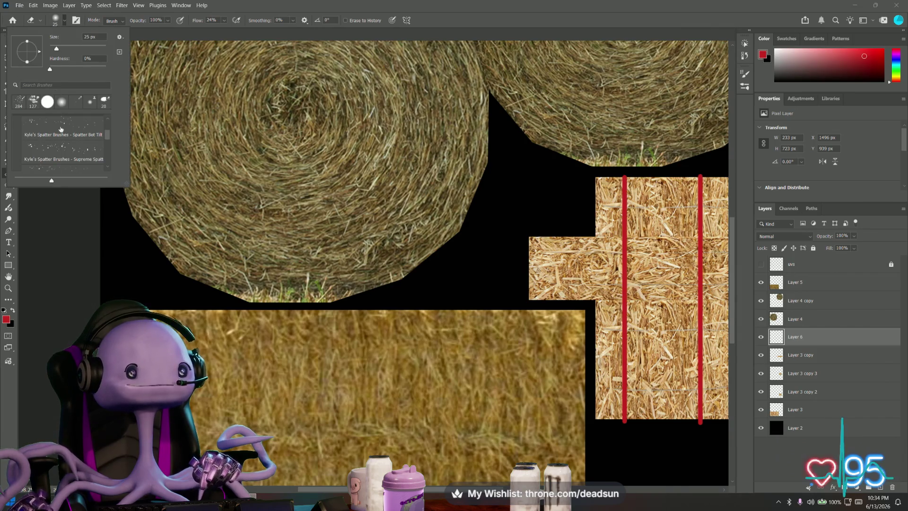
scroll(61, 134, up, 3)
scroll(57, 142, up, 3)
scroll(28, 150, up, 3)
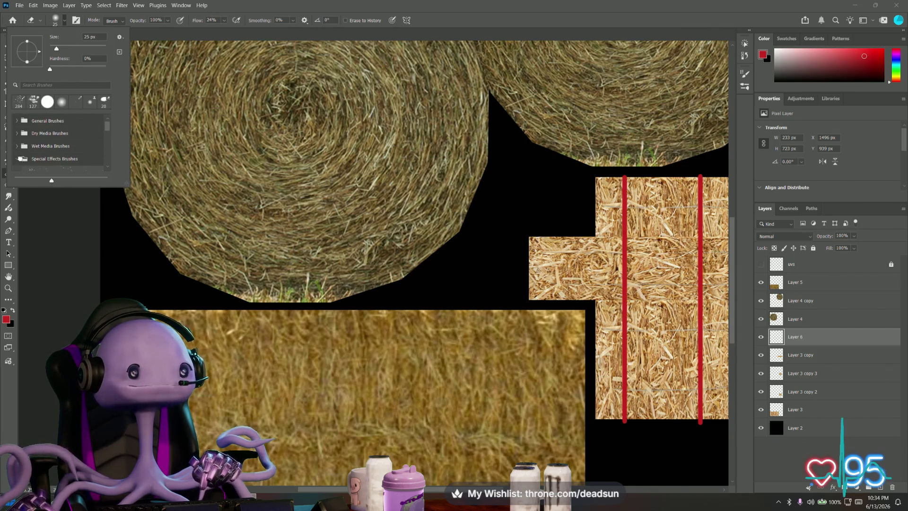
click(21, 158)
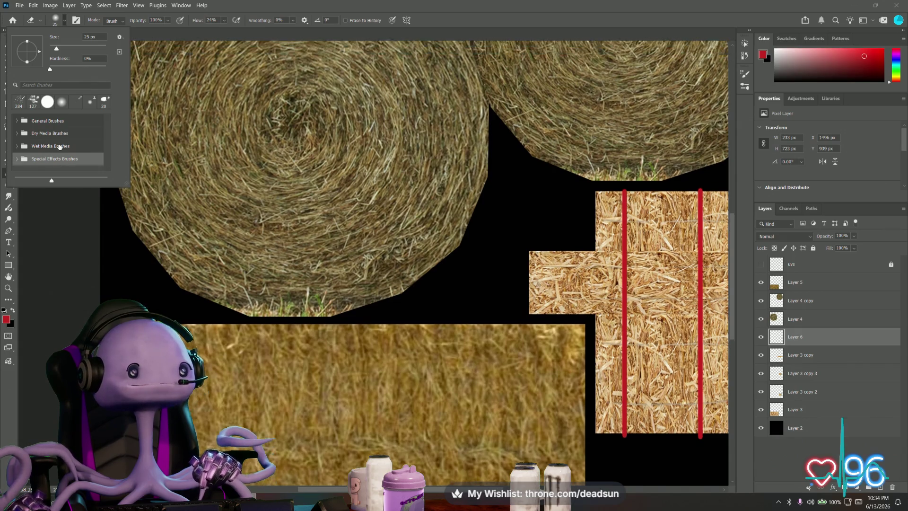
scroll(105, 125, up, 2)
click(17, 120)
click(18, 121)
scroll(46, 145, down, 3)
scroll(44, 148, up, 1)
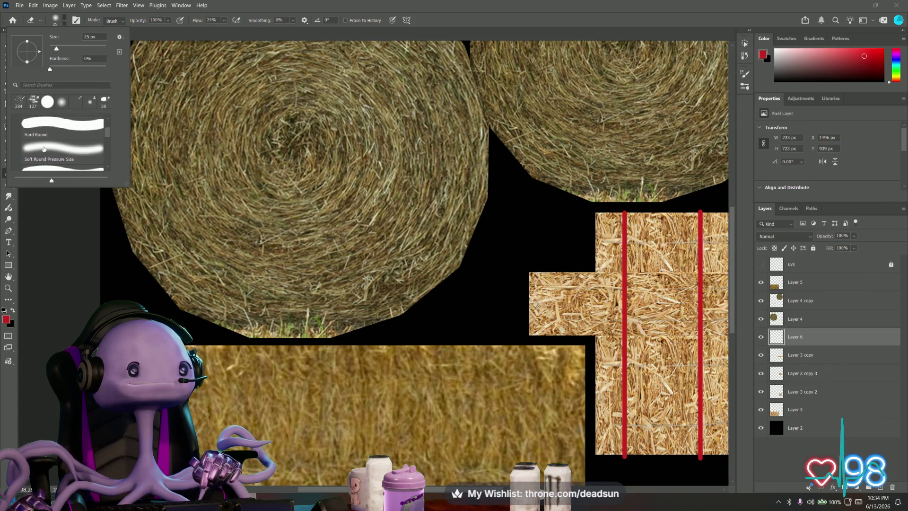
click(21, 125)
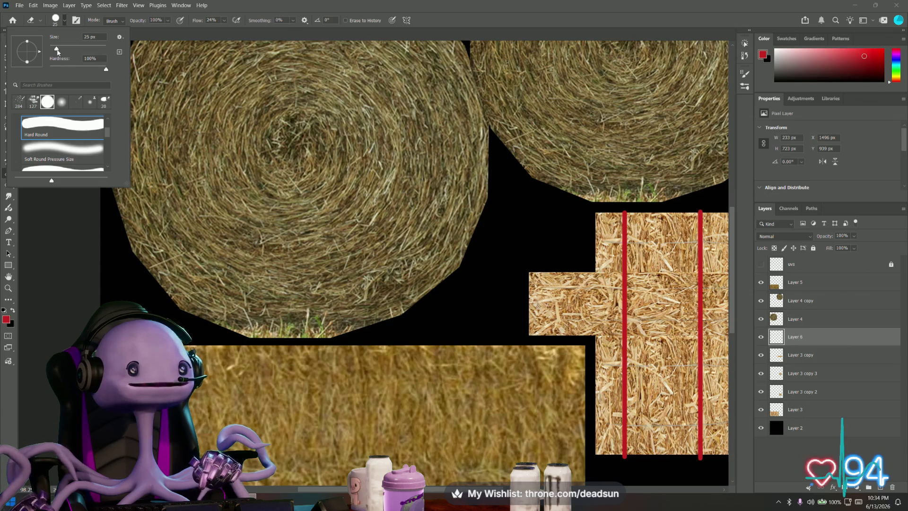
double_click(89, 37)
click(103, 219)
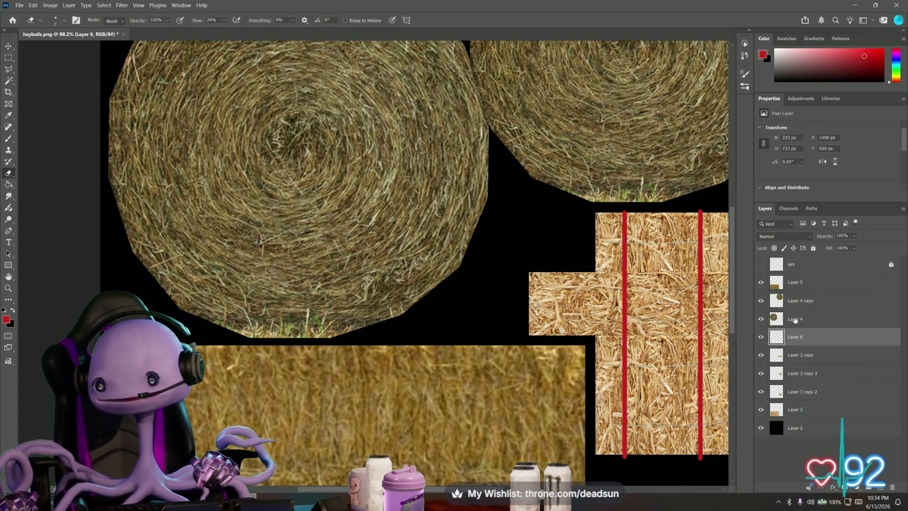
On Layer 4, erase small frayed notches along the left edge of the left round bale
key(alt+bracketright)
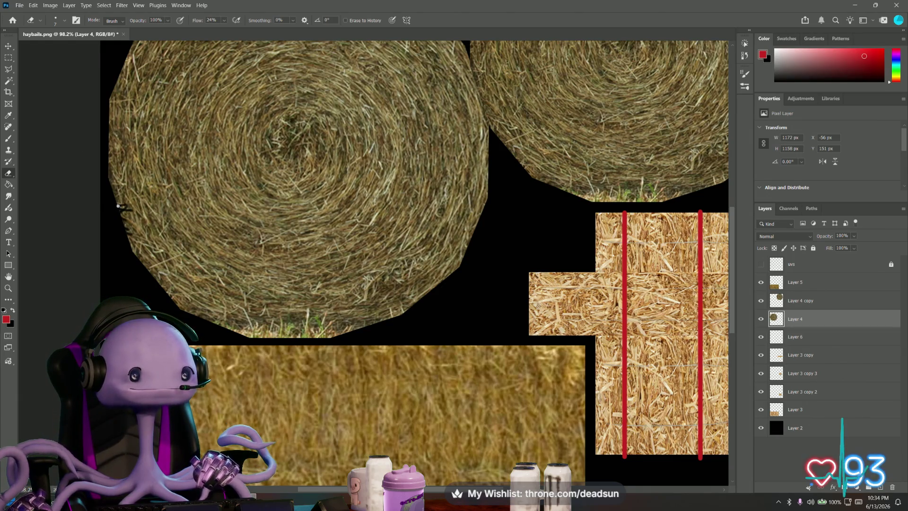
drag(118, 206, 115, 197)
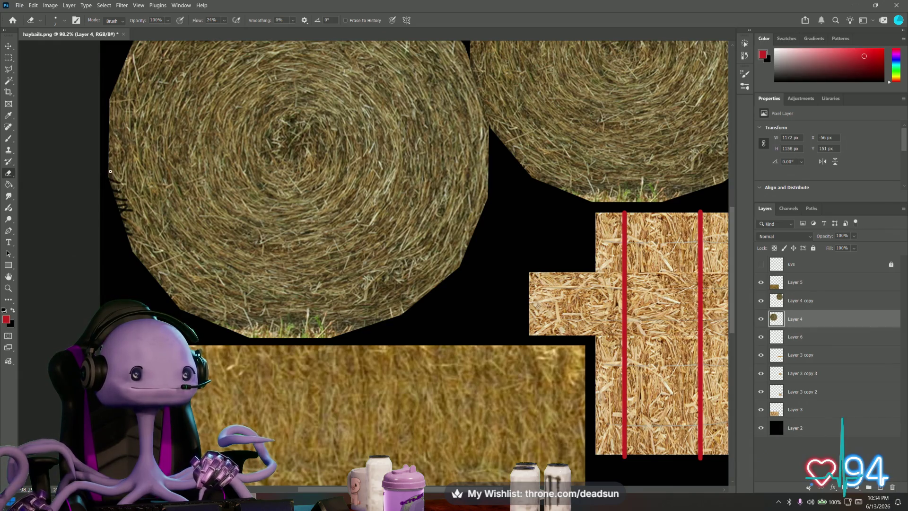
drag(115, 162, 111, 154)
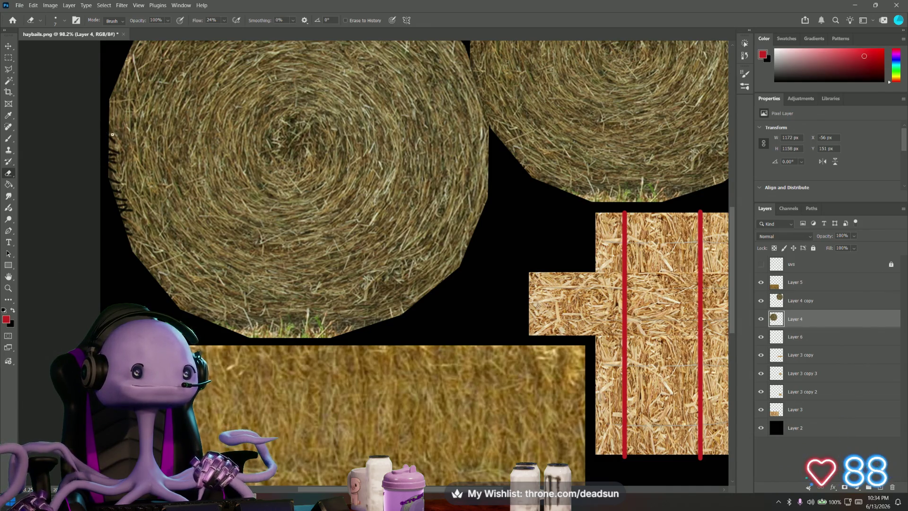
drag(111, 133, 100, 120)
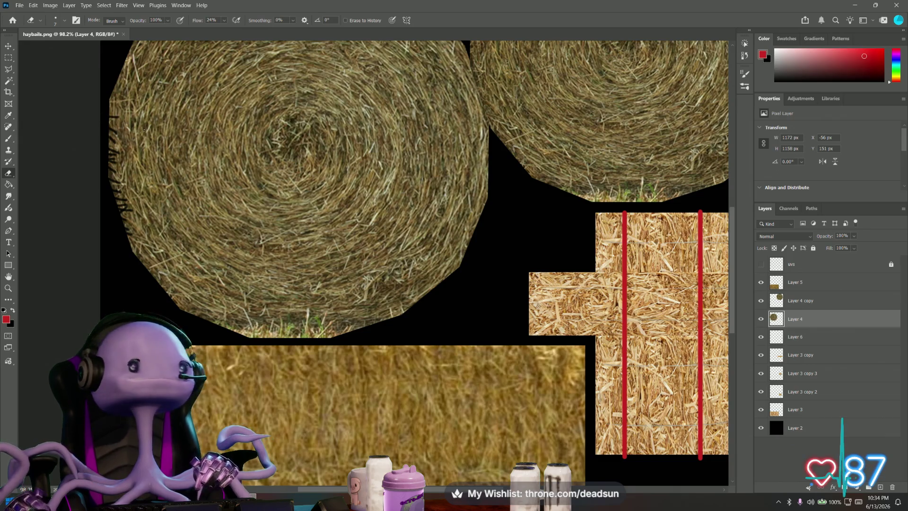
alt+scroll(119, 116, down, 3)
alt+scroll(119, 115, up, 2)
click(57, 21)
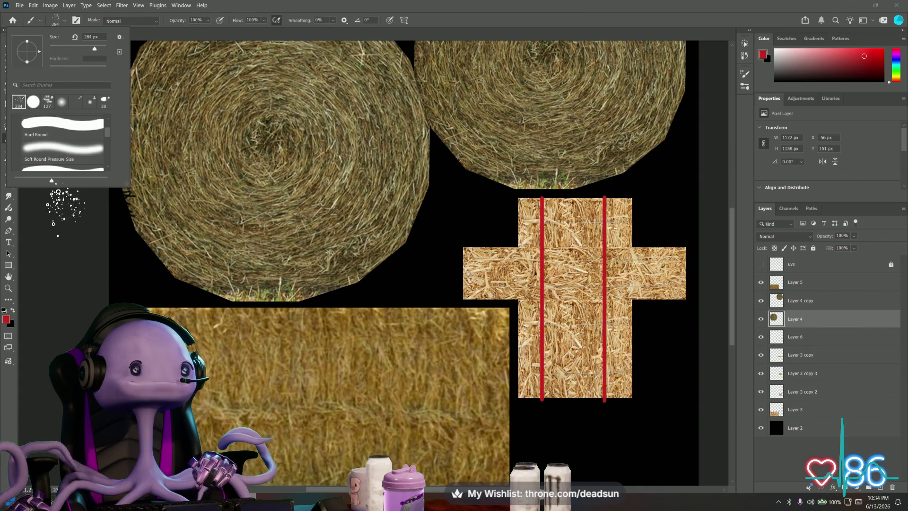
Choose the large spatter tip, settle on the Smudge tool at 127 px, and add empty Layer 7 above Layer 4
double_click(33, 101)
key(b)
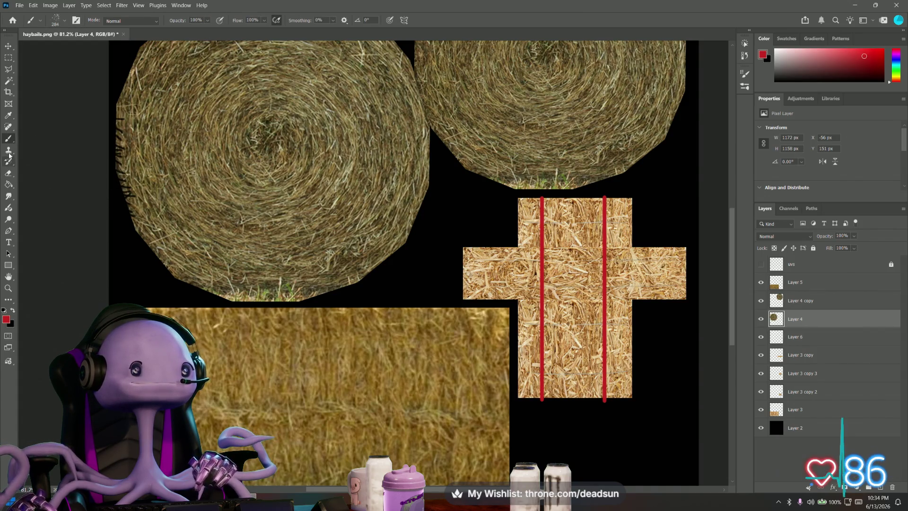
click(10, 151)
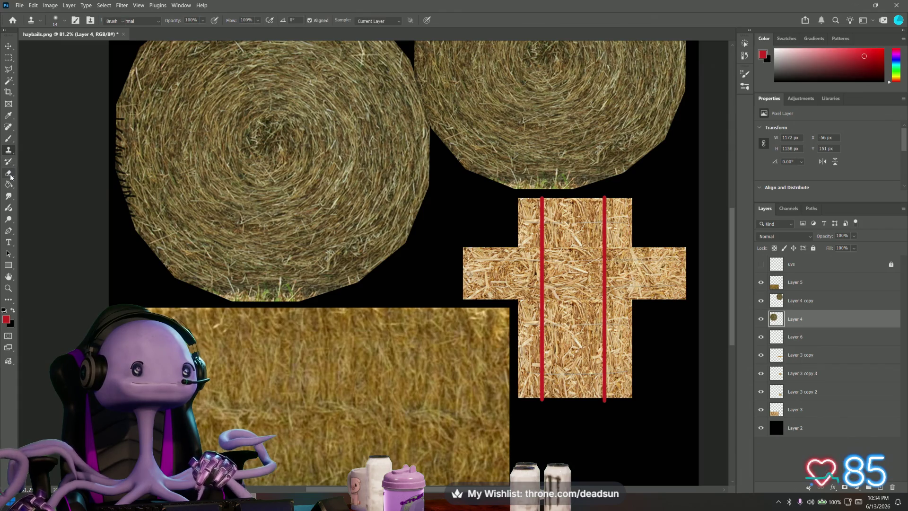
click(10, 164)
click(10, 142)
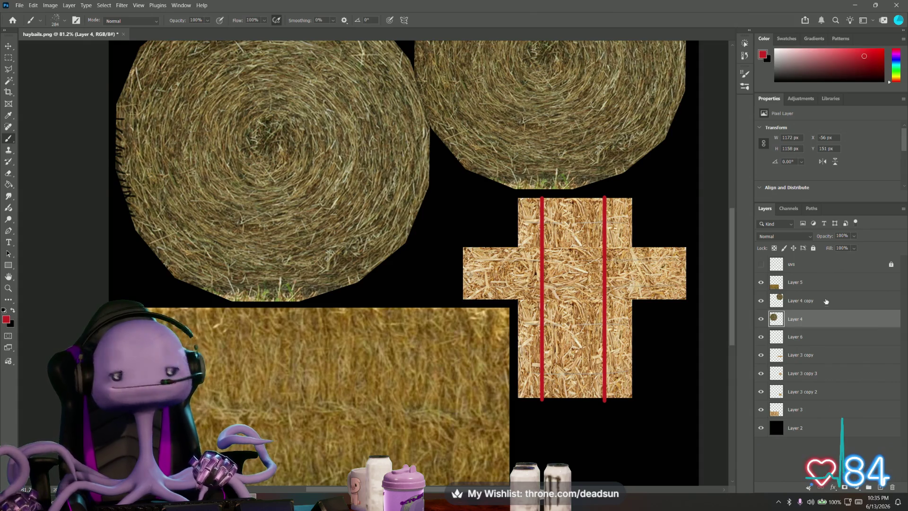
click(55, 19)
scroll(56, 136, down, 3)
scroll(57, 138, down, 3)
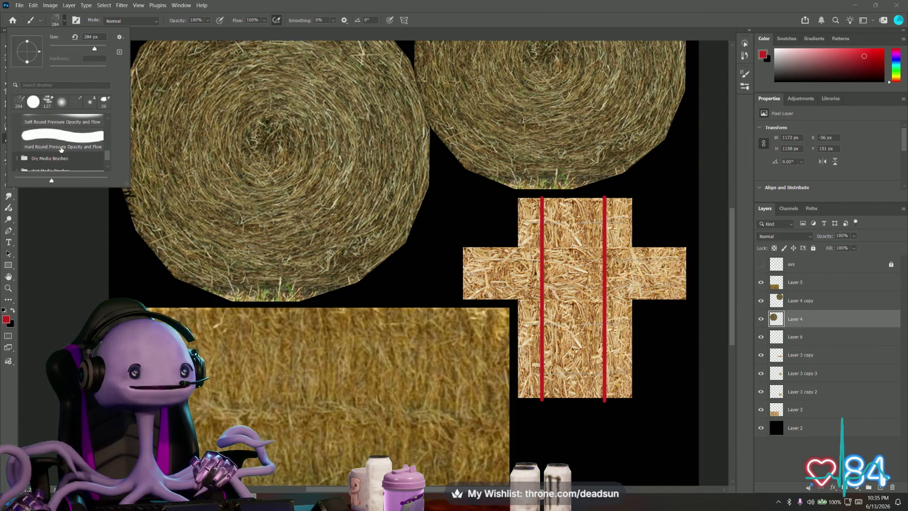
click(19, 102)
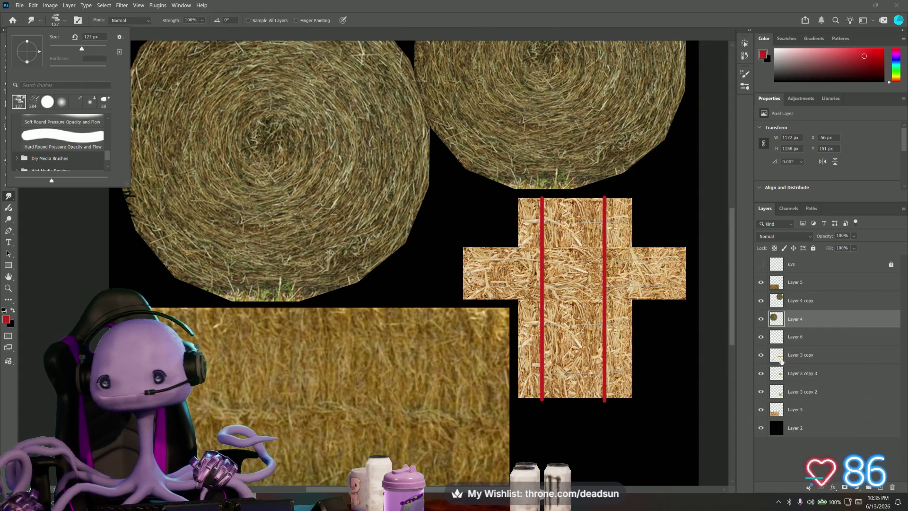
click(878, 484)
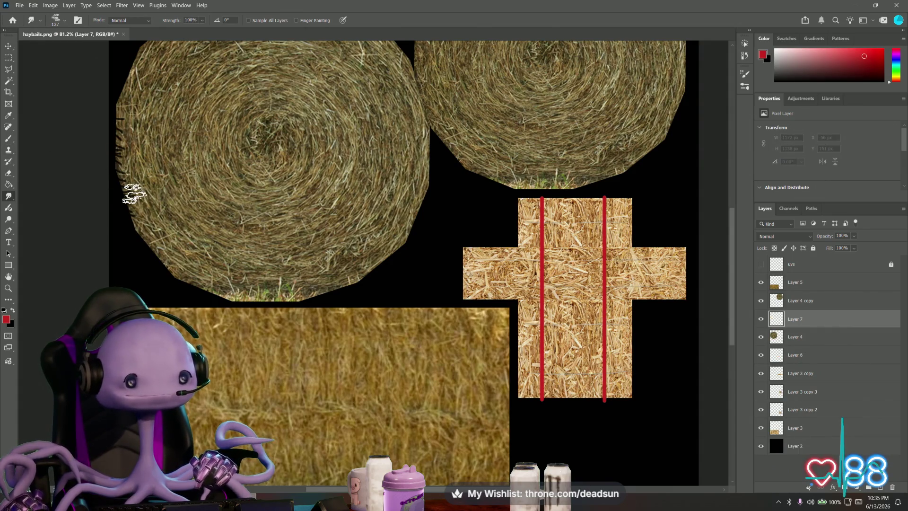
Smudge along the left bale's edge on Layer 7, then Magic Wand-select the black background
drag(128, 177, 131, 82)
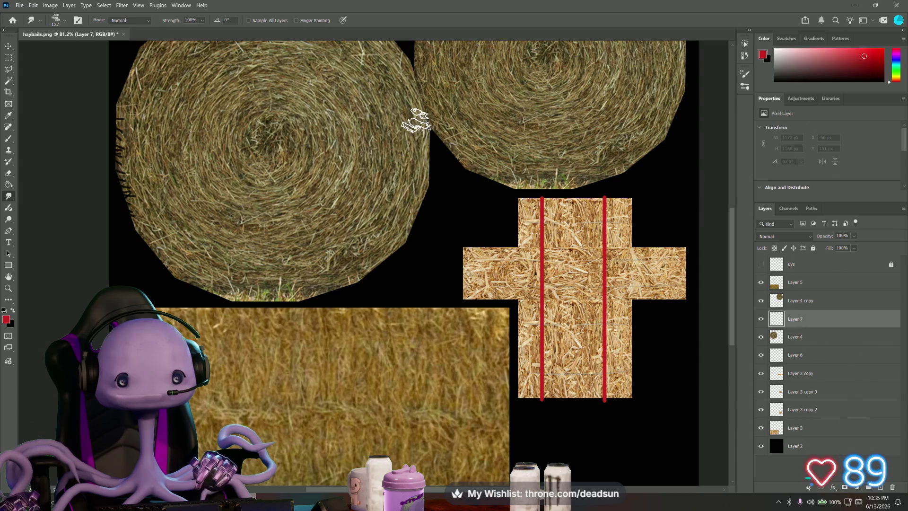
alt+scroll(406, 87, up, 3)
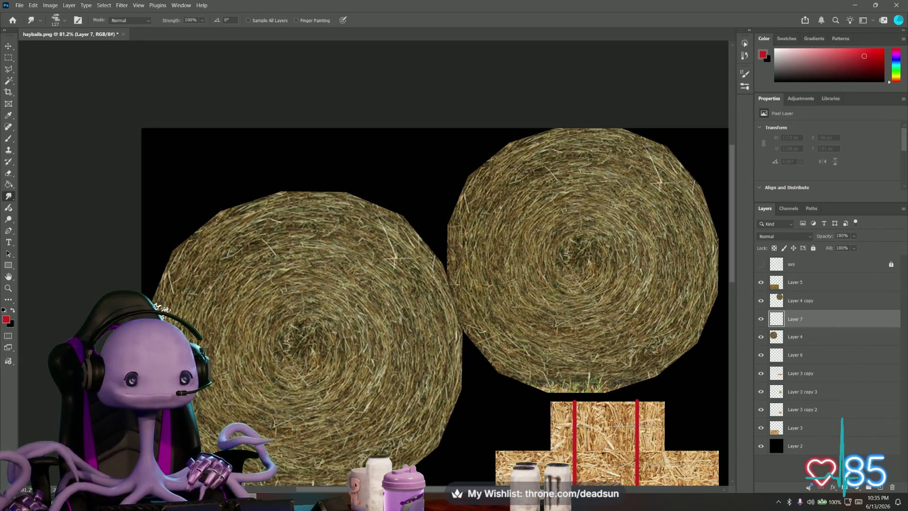
alt+scroll(202, 323, down, 3)
alt+scroll(213, 270, up, 1)
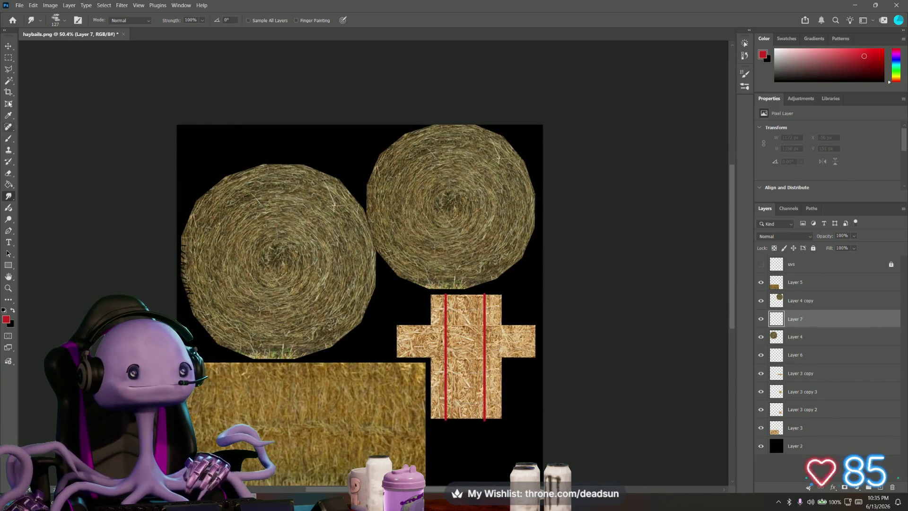
click(10, 80)
click(220, 163)
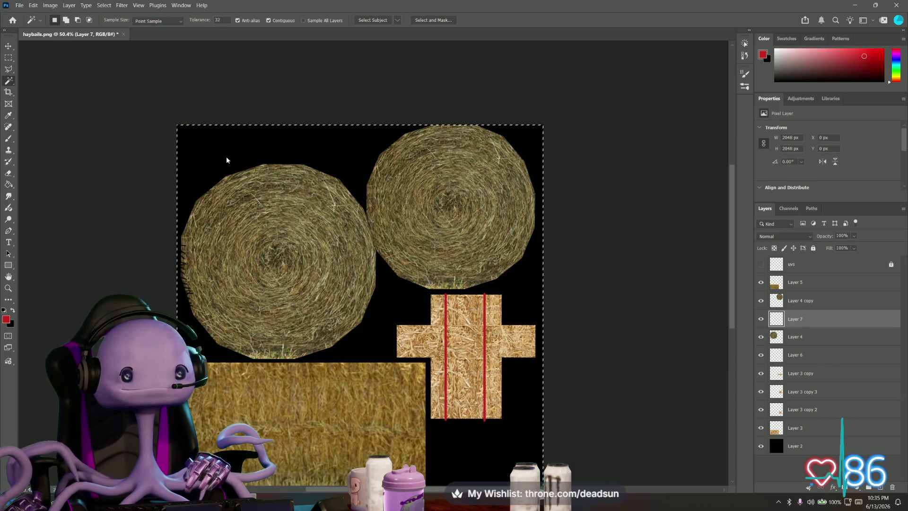
Paint red spatter around the left bale's upper-left edge on Layer 7, then shrink the brush to 58 px
click(8, 139)
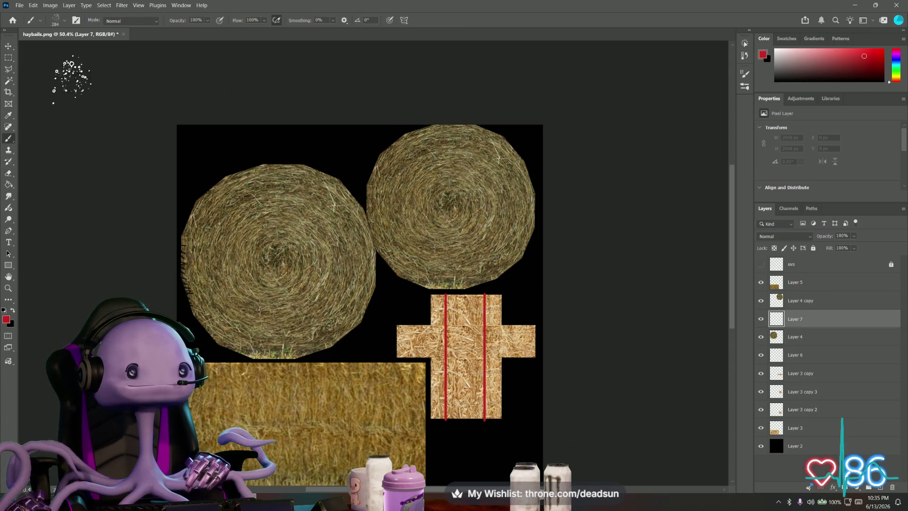
mouse_move(203, 181)
mouse_down()
mouse_move(233, 200)
mouse_move(263, 170)
mouse_move(291, 167)
mouse_move(268, 165)
mouse_up()
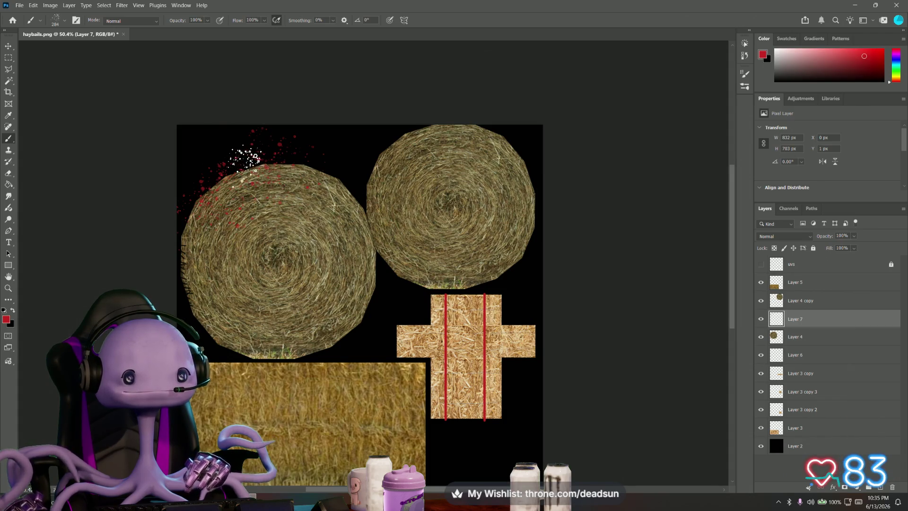
mouse_move(181, 257)
mouse_down()
mouse_move(188, 227)
mouse_move(184, 287)
mouse_move(212, 331)
mouse_move(245, 348)
mouse_move(290, 350)
mouse_move(348, 334)
mouse_move(376, 241)
mouse_move(348, 173)
mouse_move(280, 149)
mouse_up()
click(56, 20)
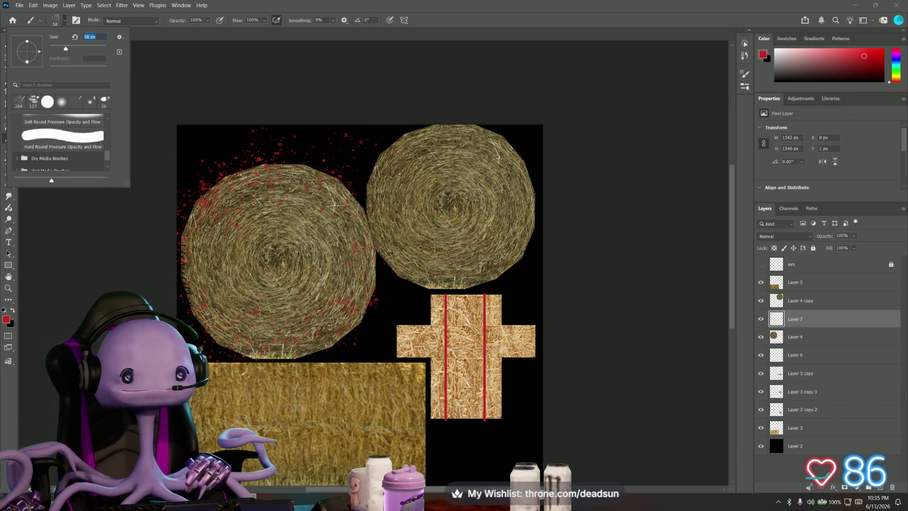
key(Return)
Enlarge the brush to 95 px, then Magic Wand-select the speckled region around the left bale
click(57, 19)
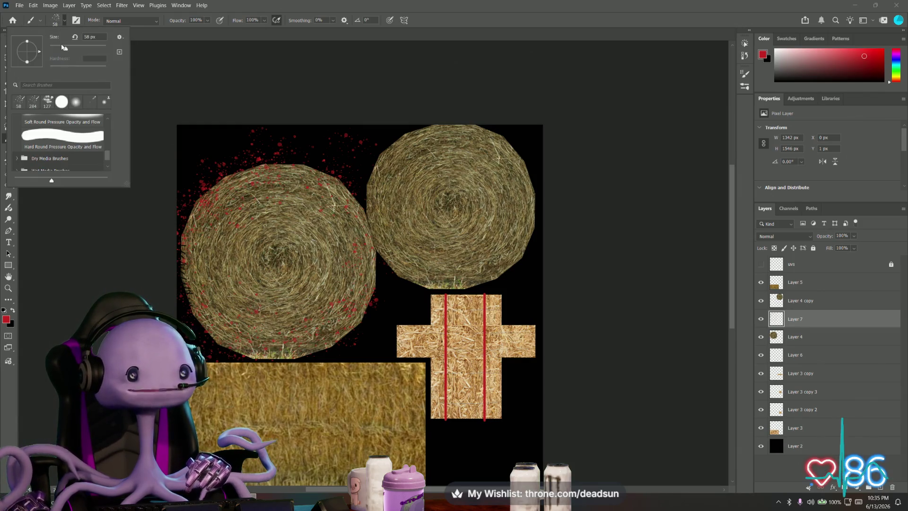
drag(73, 48, 76, 48)
key(Return)
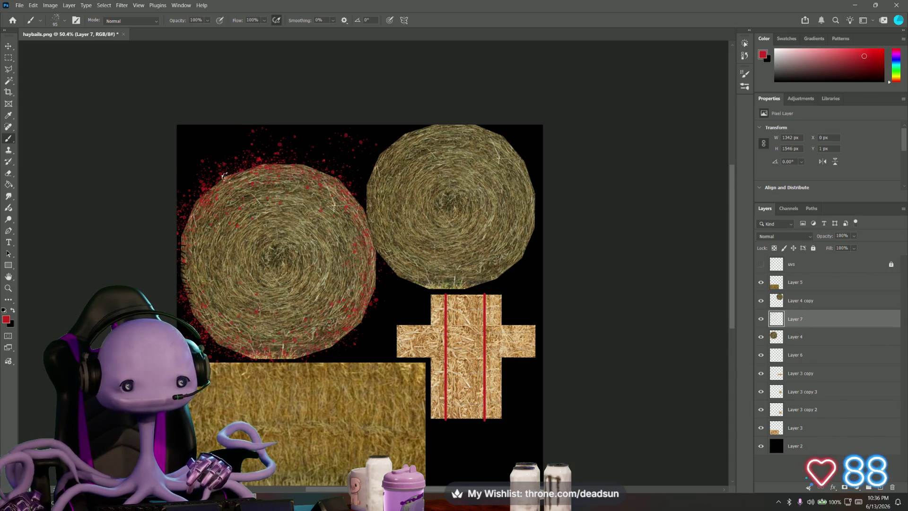
click(9, 83)
click(266, 231)
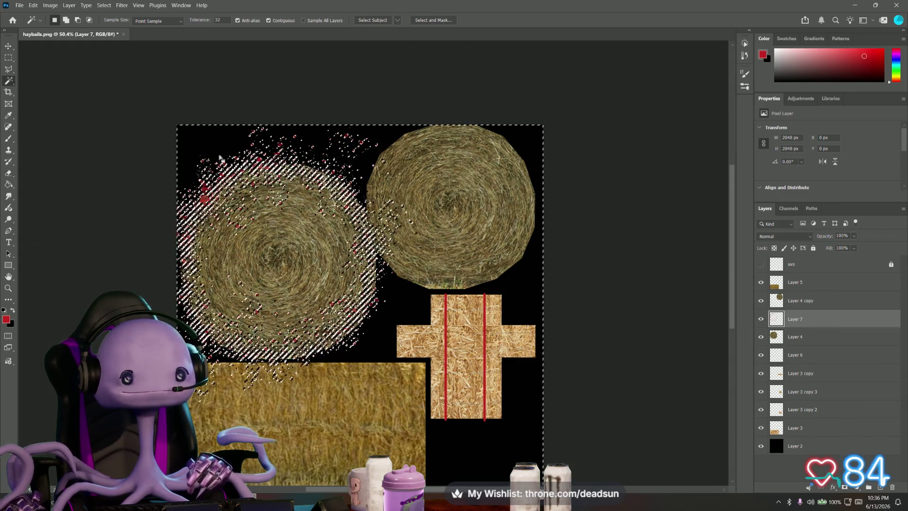
Invert the wand selection, make Layer 4 active, hide Layer 7's red speckles and deselect
click(85, 6)
mouse_move(104, 5)
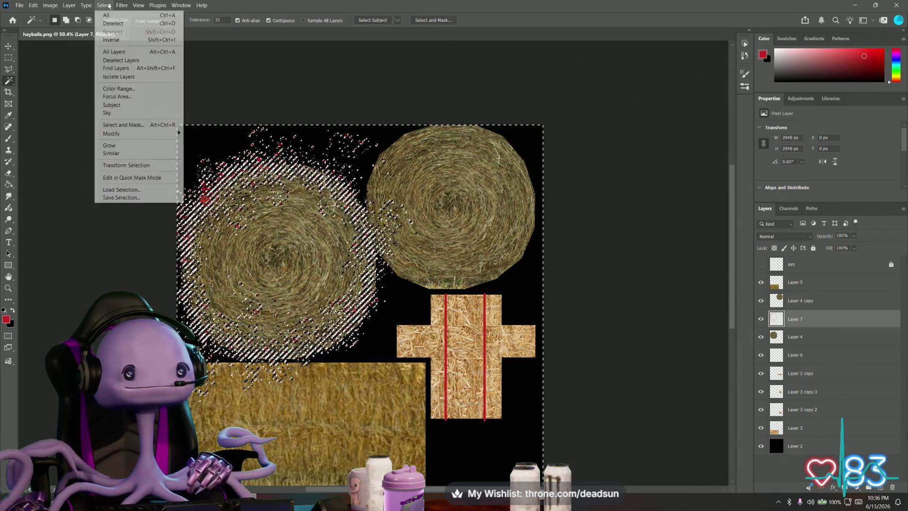
click(112, 40)
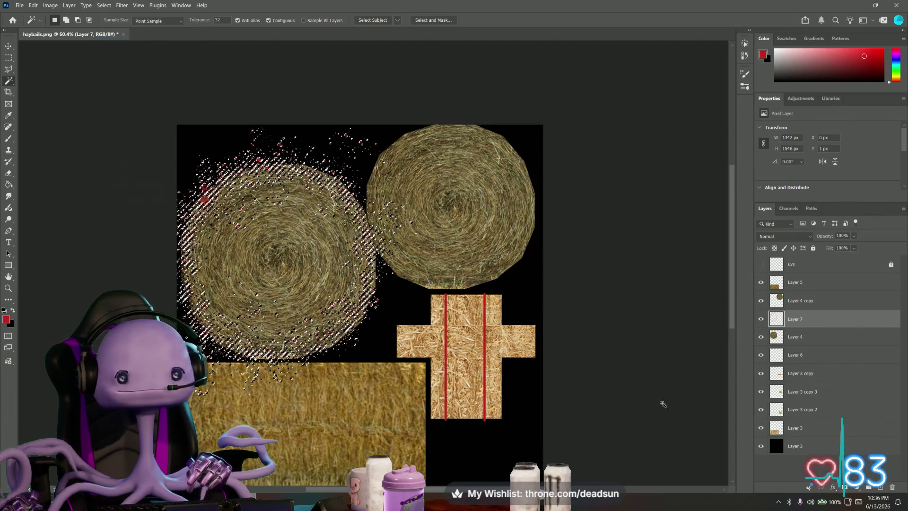
click(815, 336)
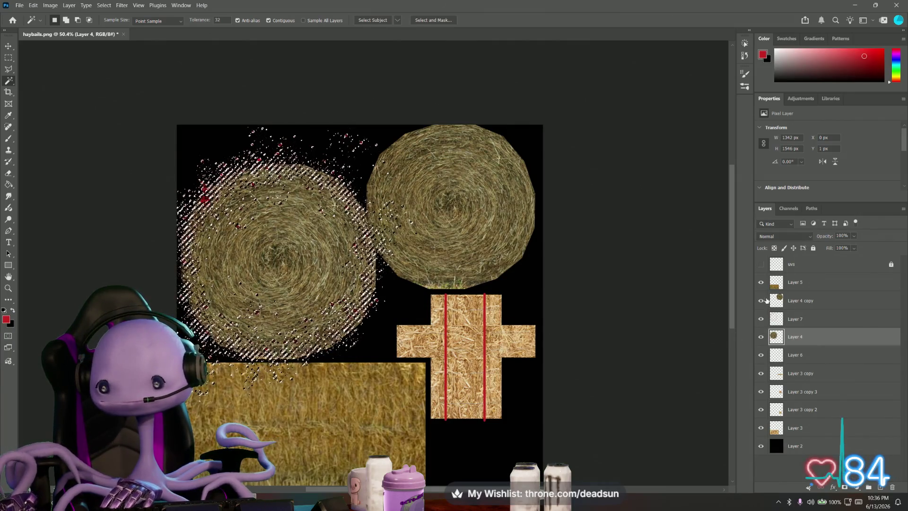
click(761, 319)
key(m)
click(173, 228)
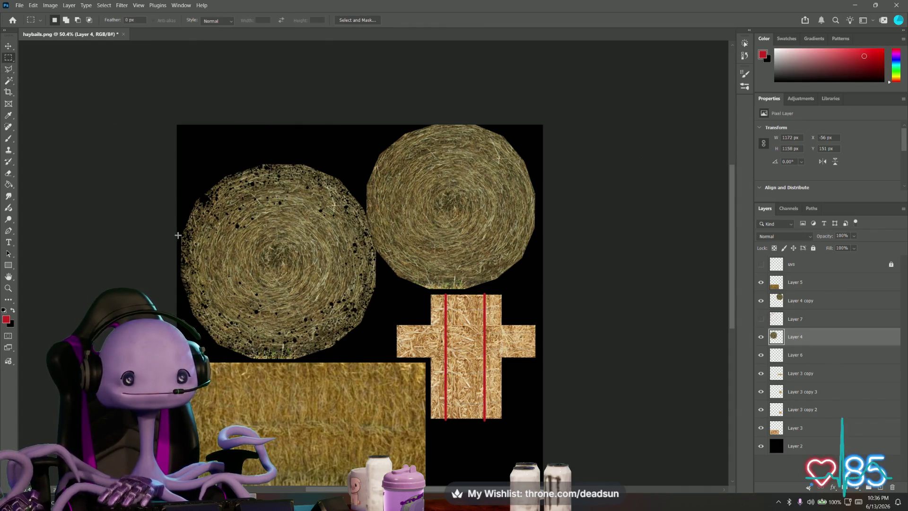
alt+scroll(174, 228, up, 3)
alt+scroll(209, 237, up, 2)
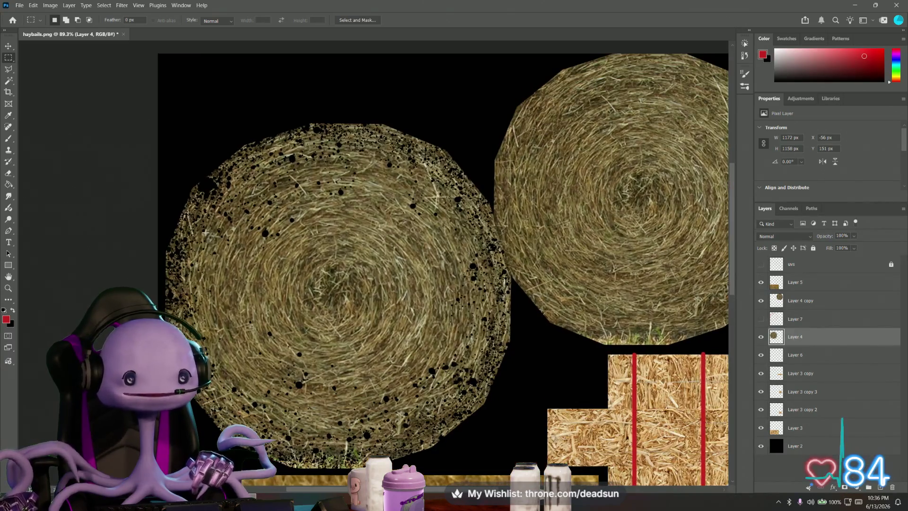
Try a test brush stroke on the bale's edge and undo it
click(9, 128)
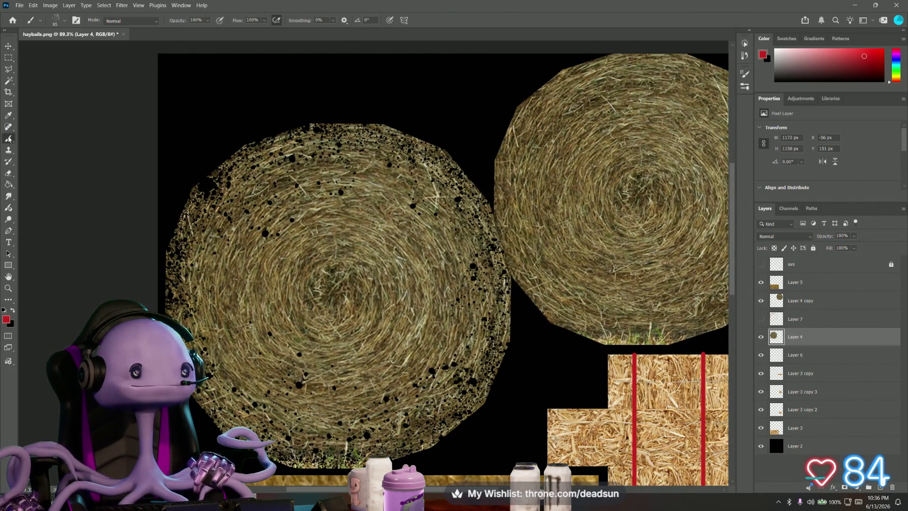
drag(206, 193, 186, 206)
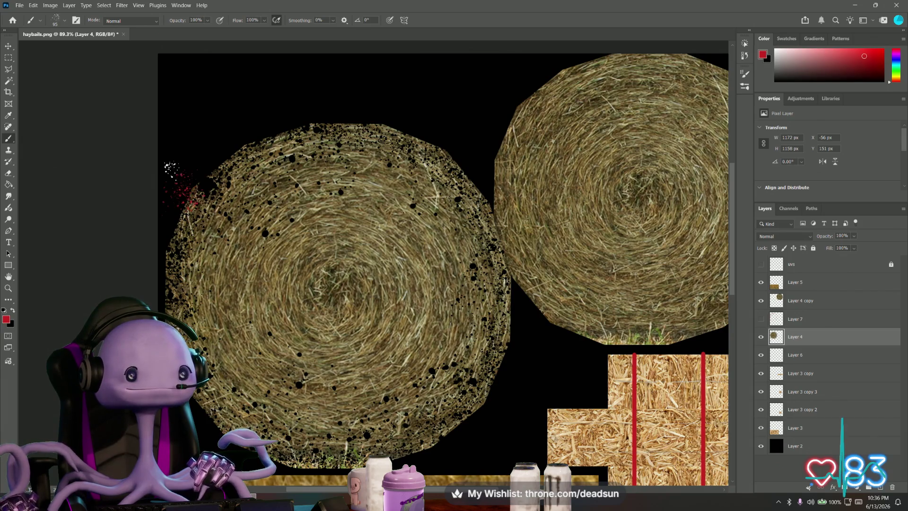
key(ctrl+z)
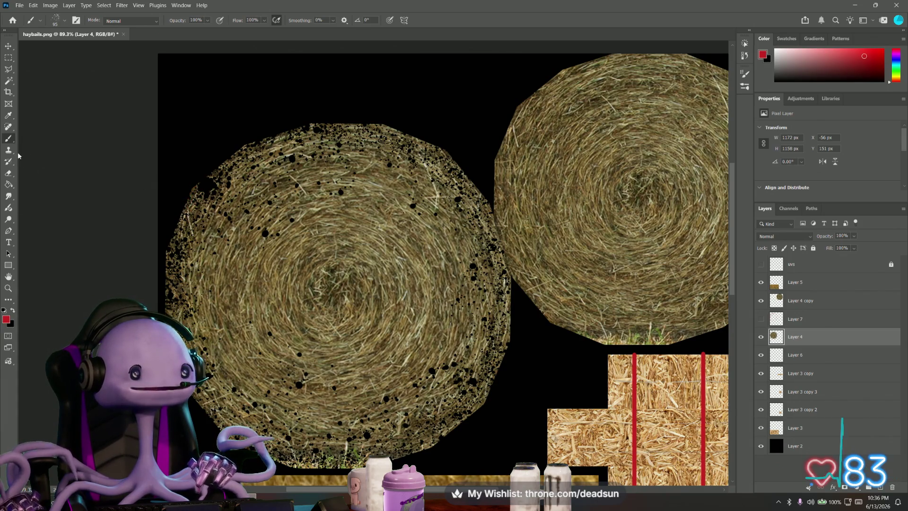
click(9, 175)
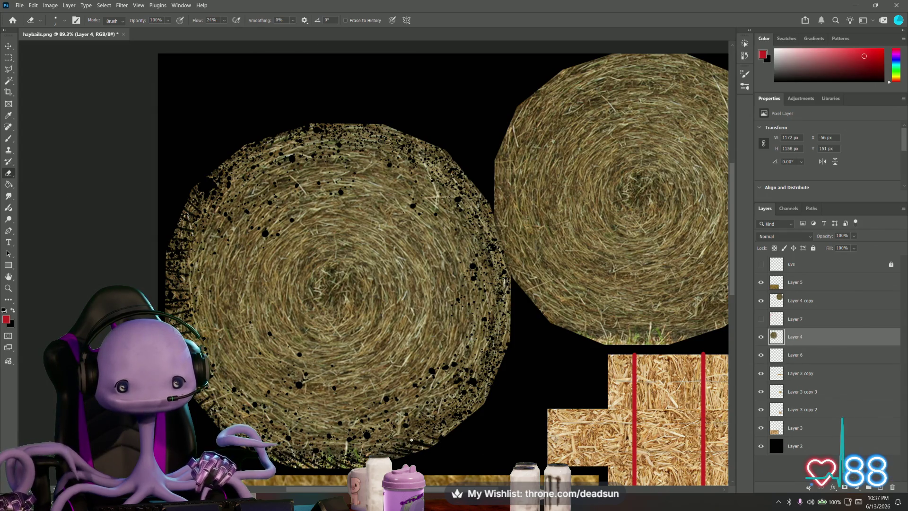
Erase streaky straw notches along the left bale's edge and up its right side
drag(467, 426, 443, 424)
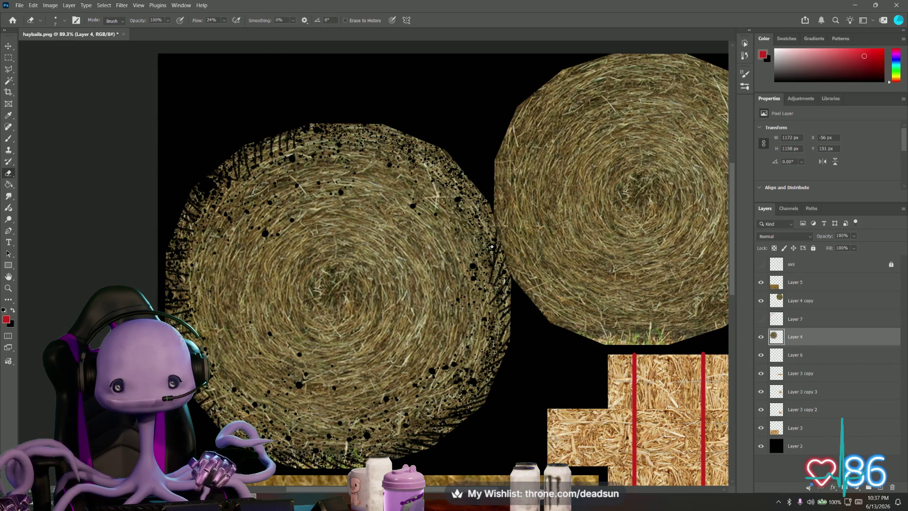
drag(488, 233, 484, 183)
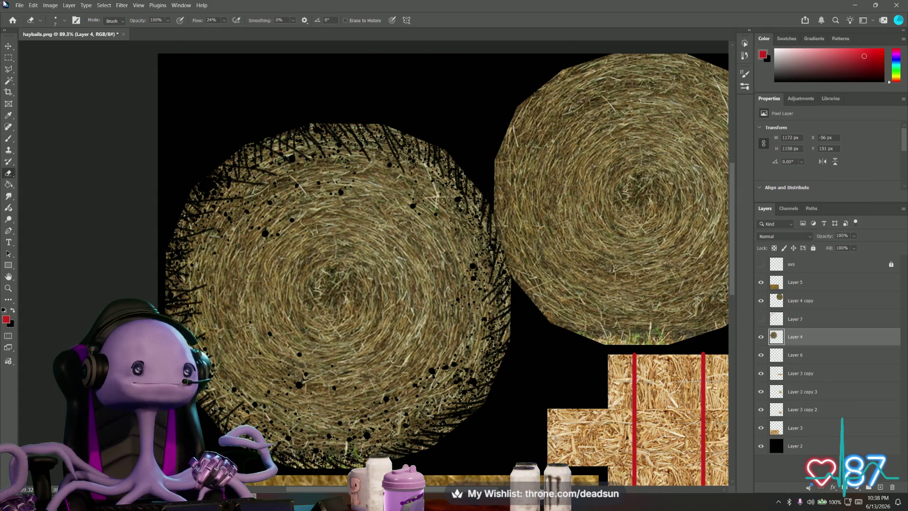
Hide the black background Layer 2 so the frayed bale sits on transparency
click(761, 445)
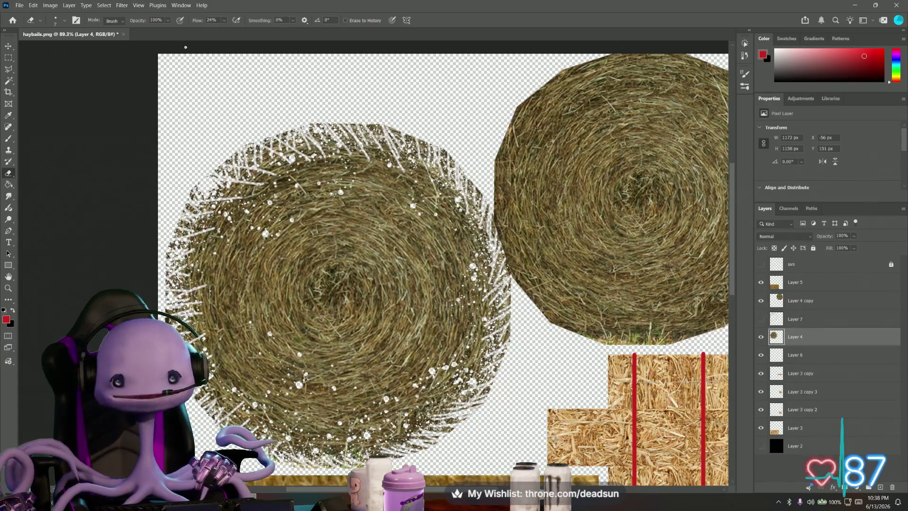
Save a PNG copy as haybails copy.png, accepting the PNG options, and switch to Maya
click(19, 6)
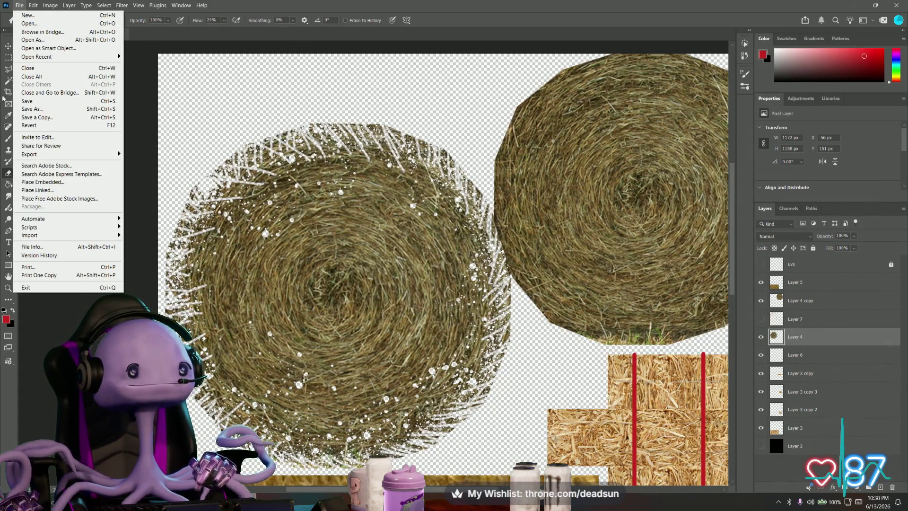
click(41, 117)
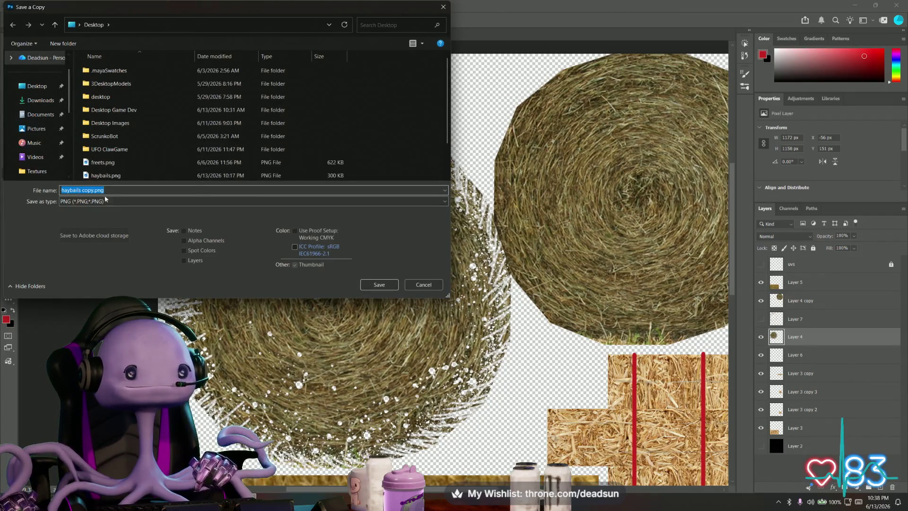
click(379, 285)
click(503, 151)
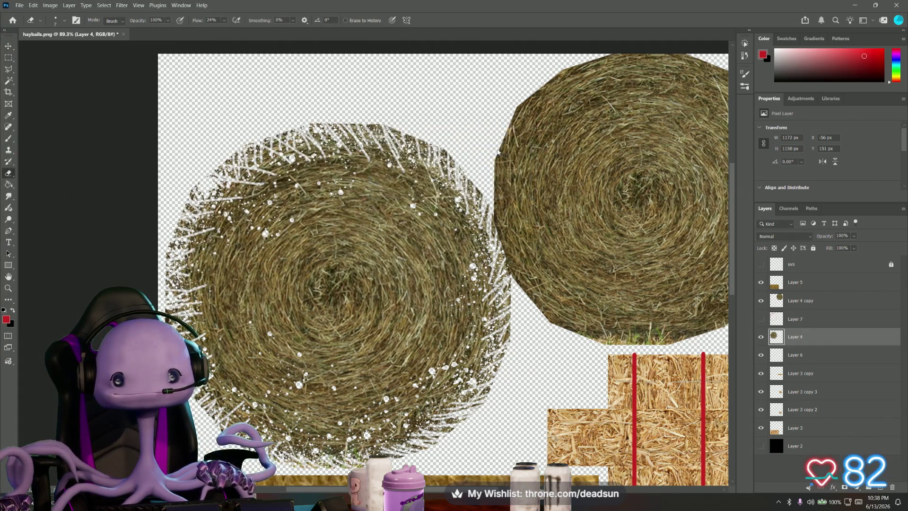
key(alt+Tab)
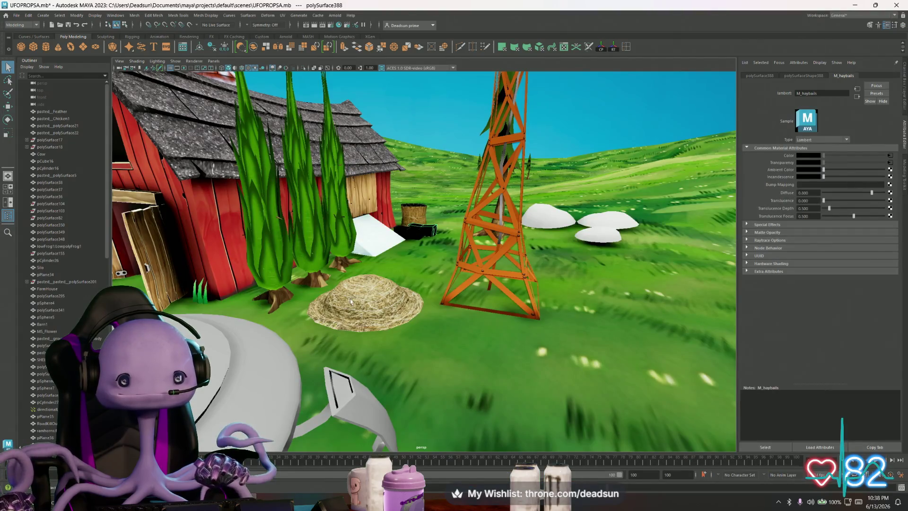
Select the haystack, reload its file texture, and bring up the image file browser
click(350, 302)
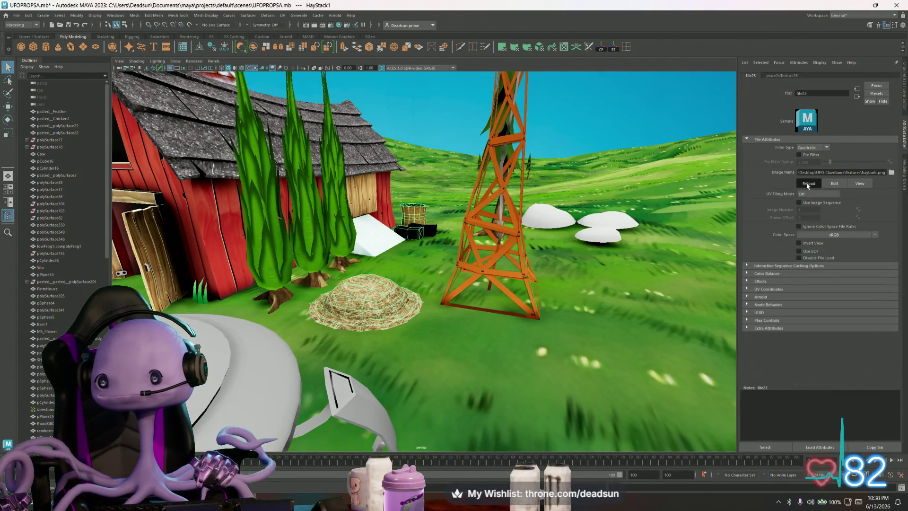
click(807, 185)
mouse_move(426, 213)
alt+mouse_down()
mouse_move(406, 315)
mouse_move(452, 279)
alt+mouse_up()
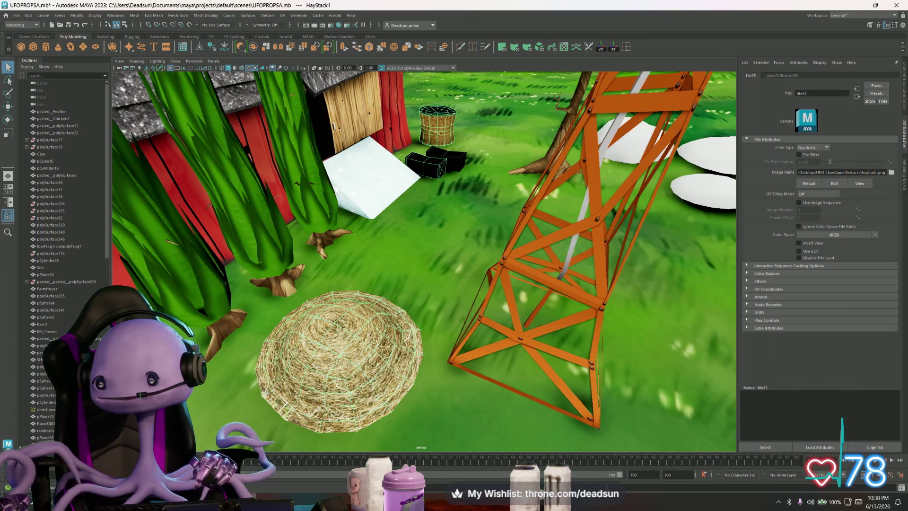
click(891, 173)
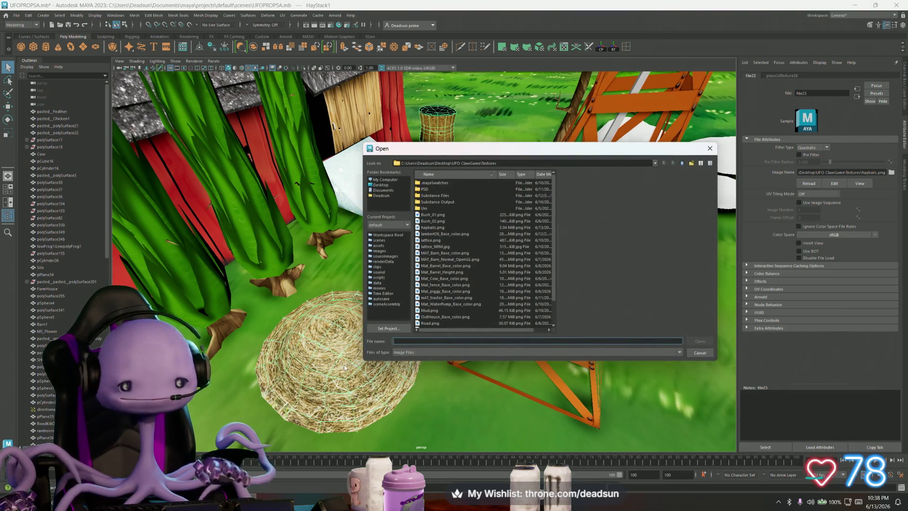
Back in Photoshop, save a PNG copy over haybails copy.png, replacing it, and check Maya
key(alt+Tab)
click(19, 4)
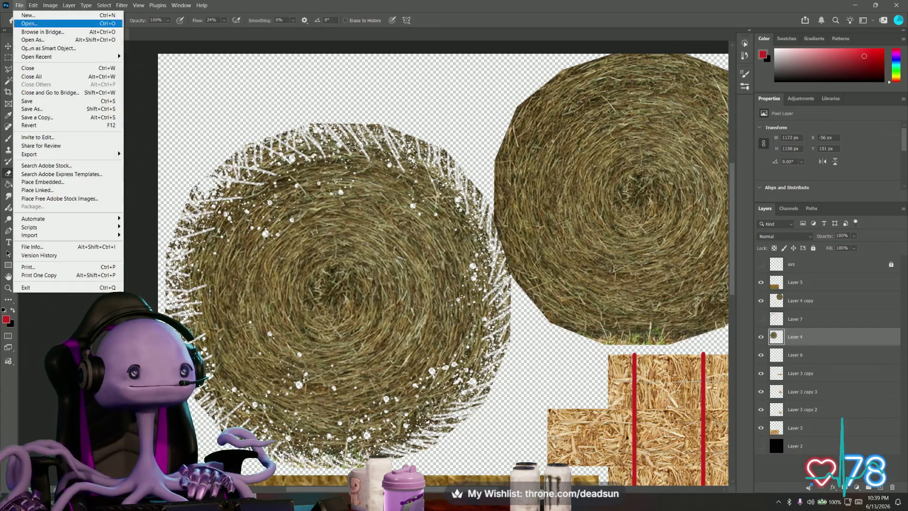
click(44, 120)
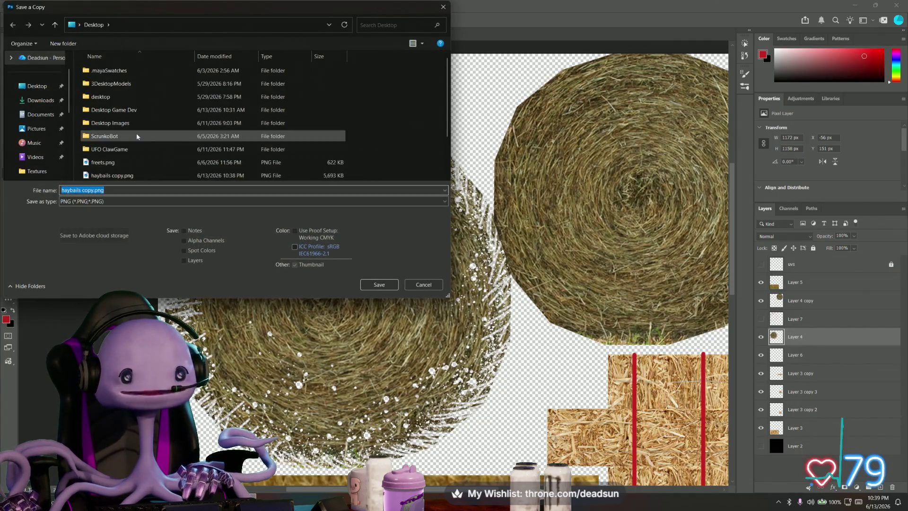
click(112, 175)
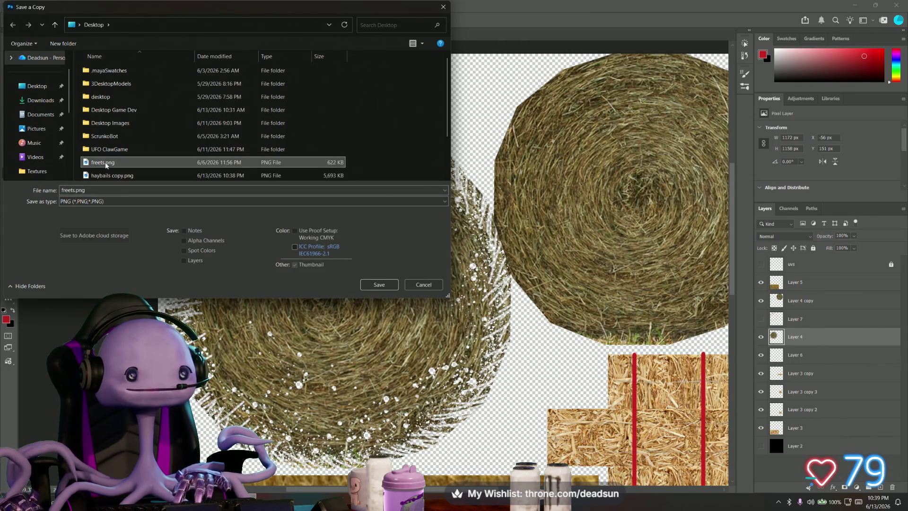
scroll(128, 156, down, 1)
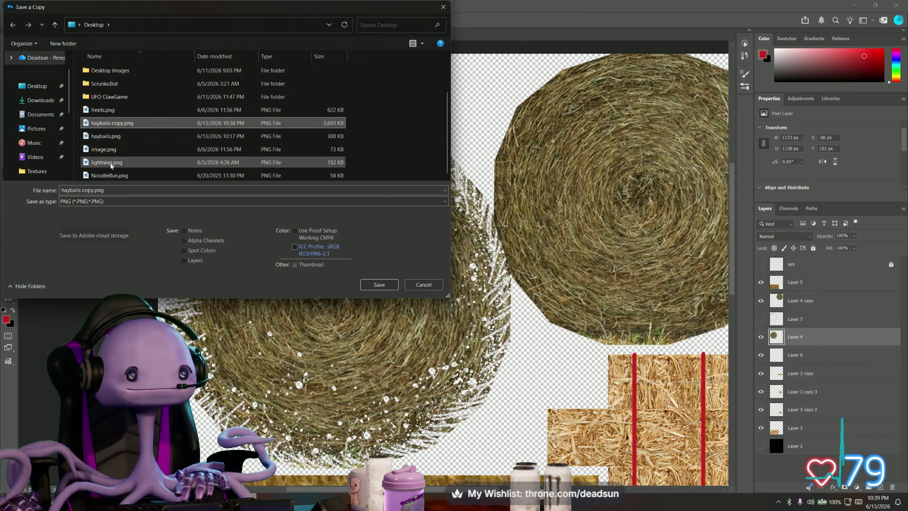
click(380, 284)
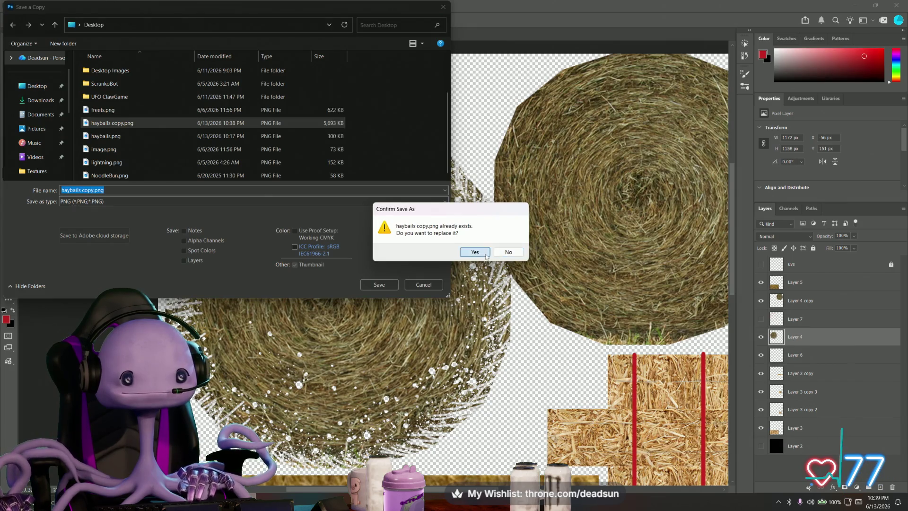
click(475, 252)
click(491, 153)
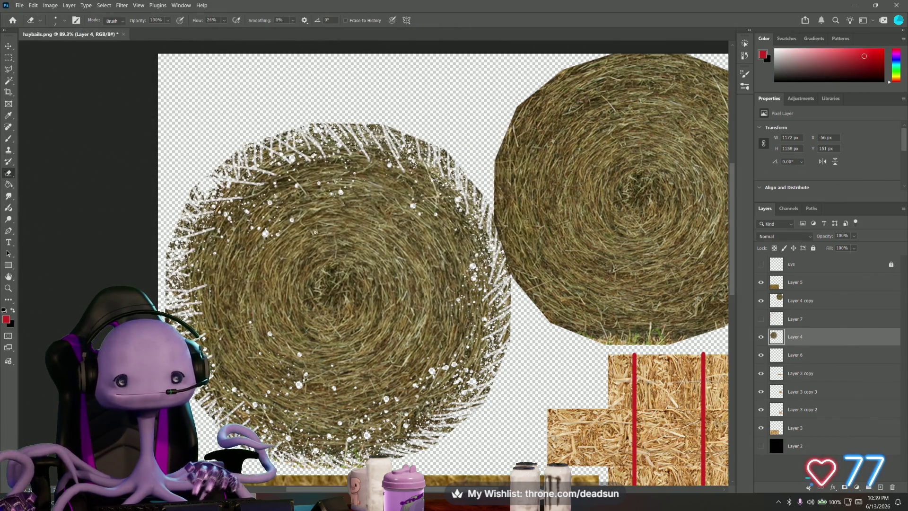
key(alt+Tab)
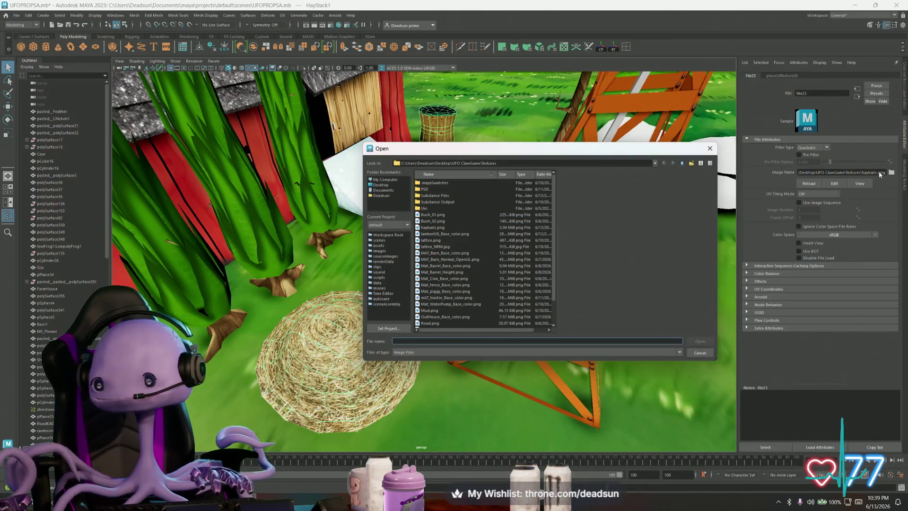
Save another PNG copy over haybails.png, replacing it, and switch to Maya
key(alt+Tab)
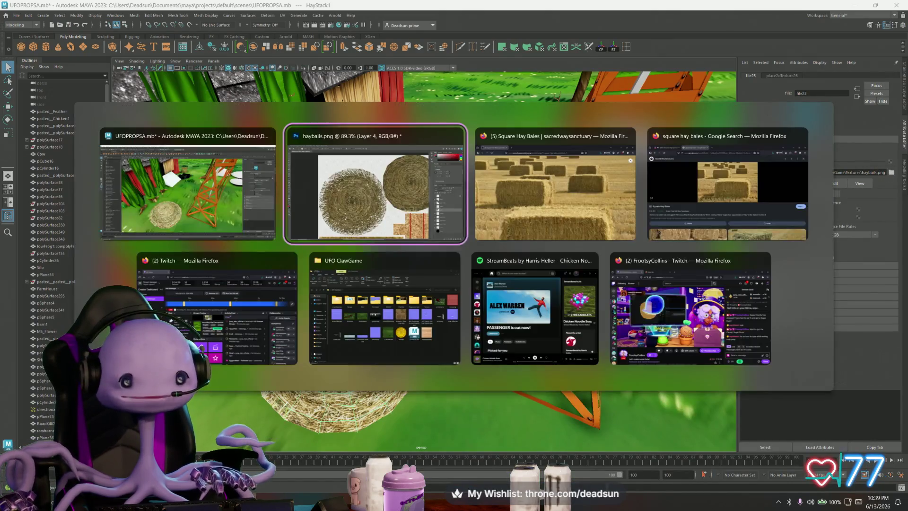
click(20, 5)
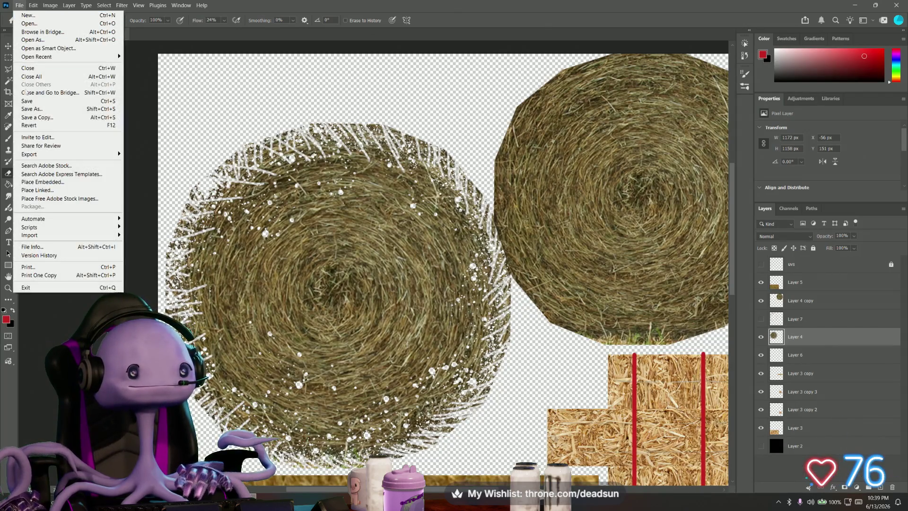
click(37, 117)
click(103, 191)
text(ha)
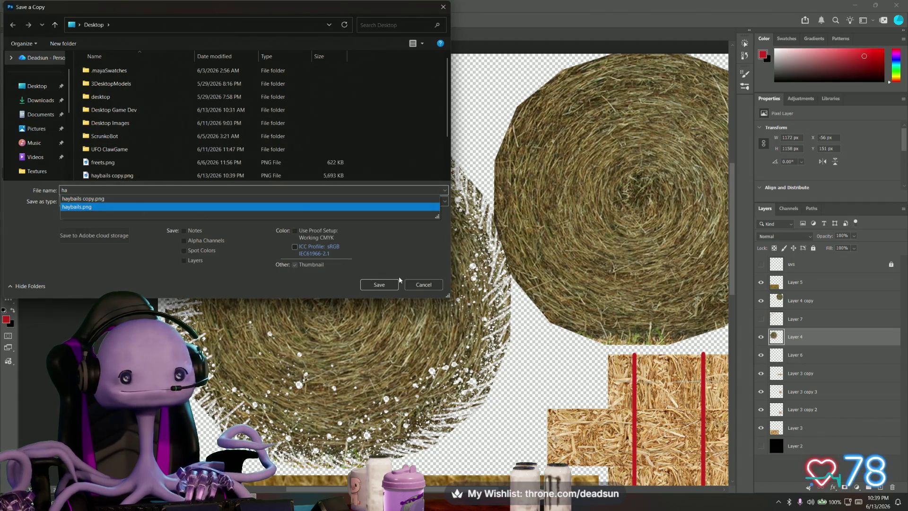
click(249, 206)
click(378, 285)
click(475, 252)
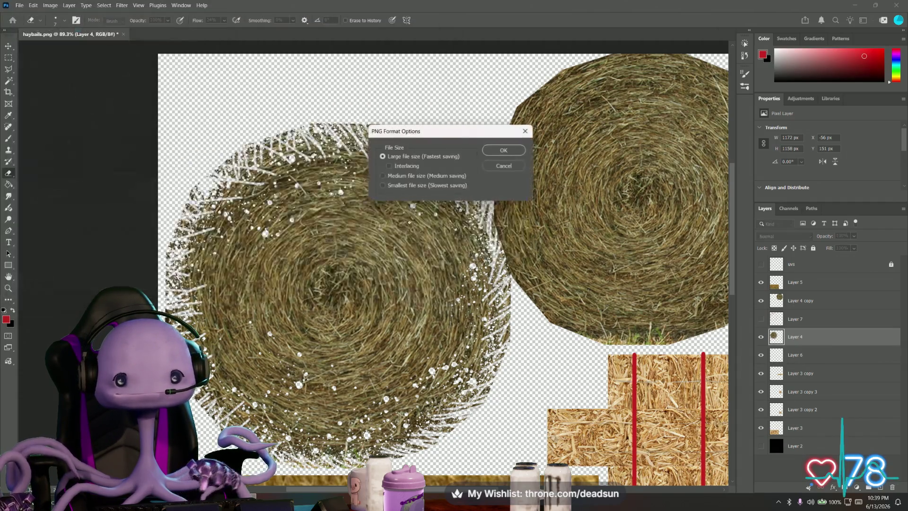
click(508, 151)
key(alt+Tab)
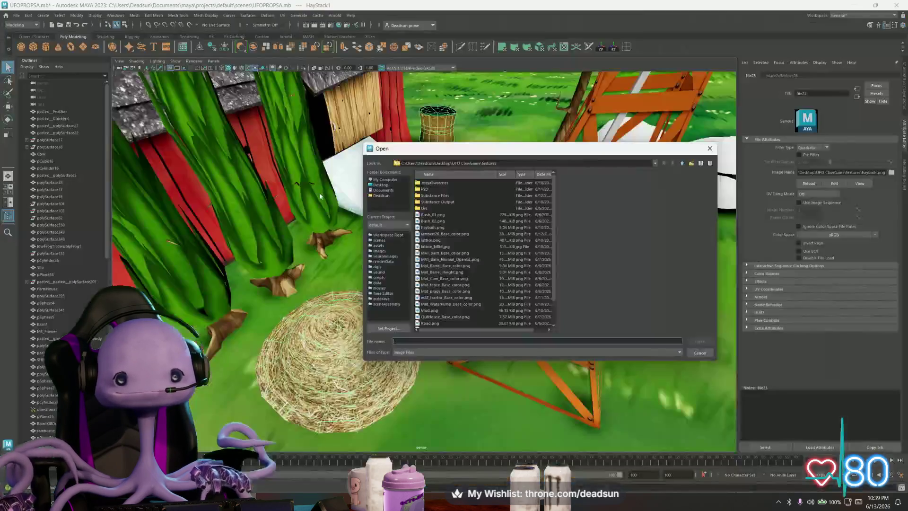
Load haybails.png onto the round hay bale, reselect it, and return to Photoshop's file commands
click(432, 227)
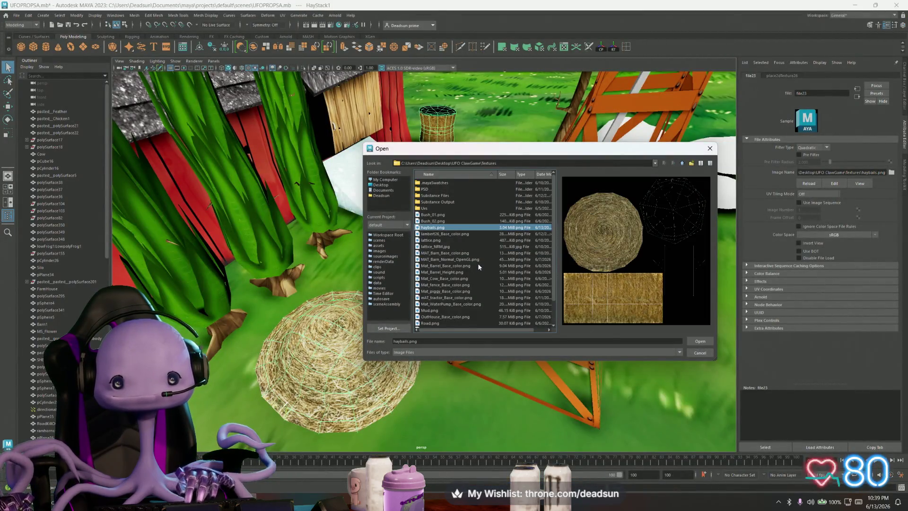
click(698, 340)
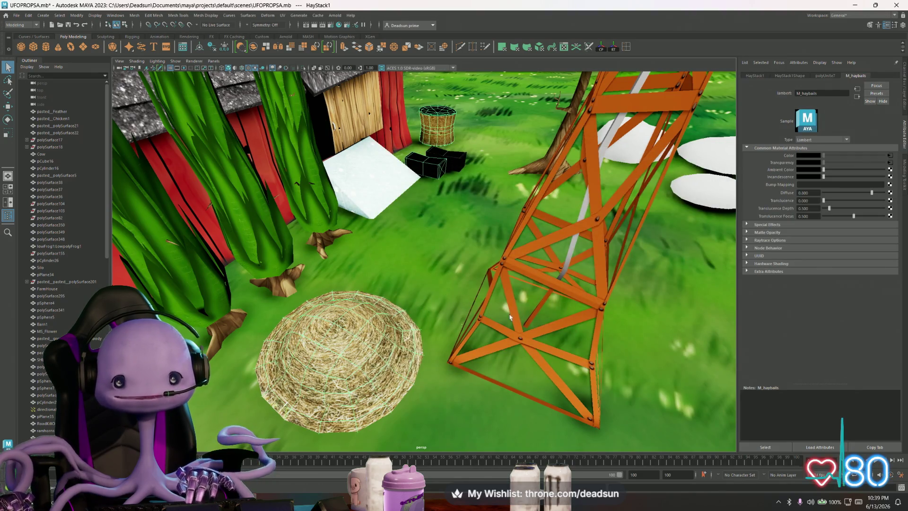
scroll(350, 334, up, 2)
click(379, 335)
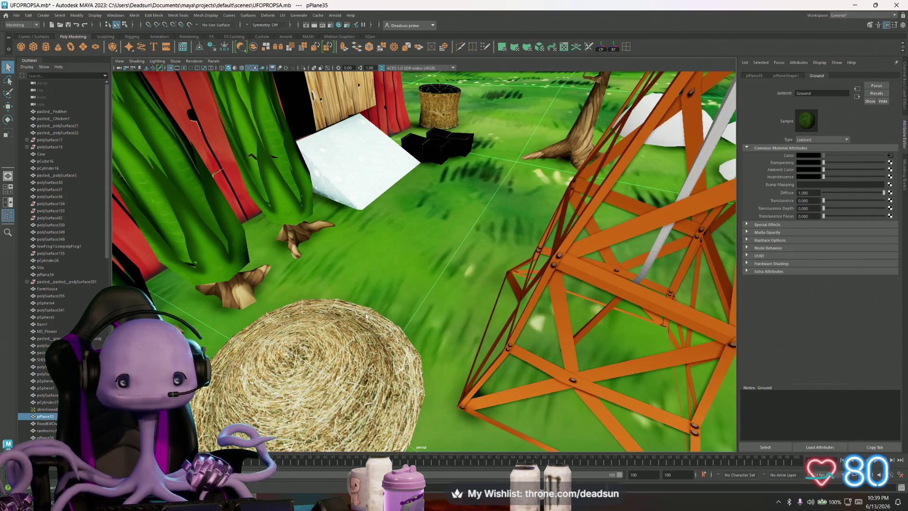
click(316, 366)
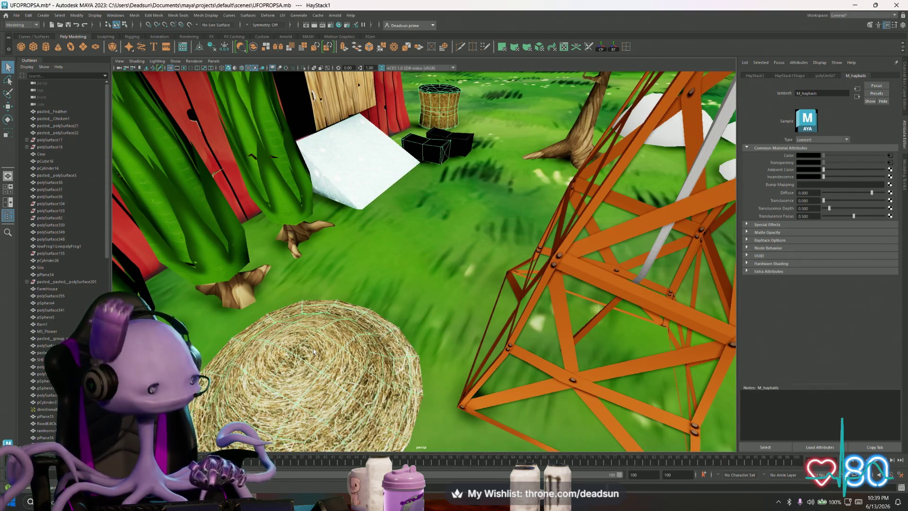
key(alt+Tab)
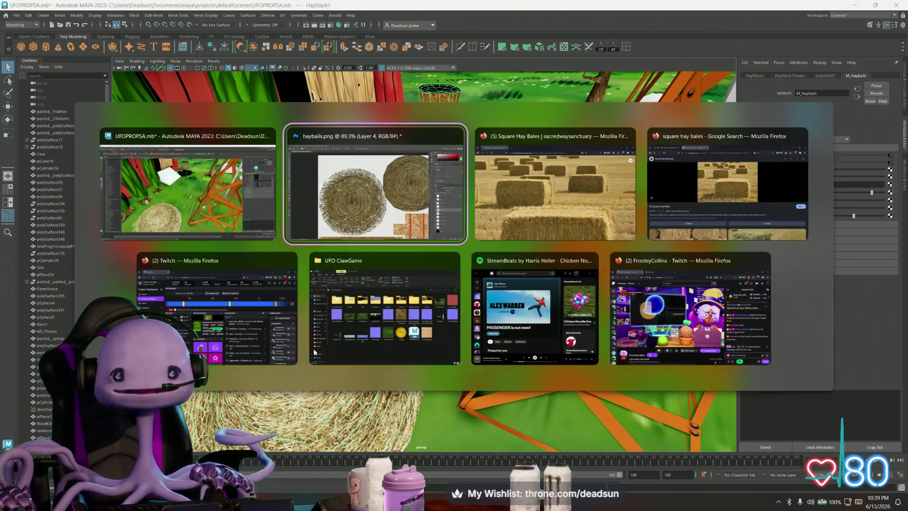
click(19, 5)
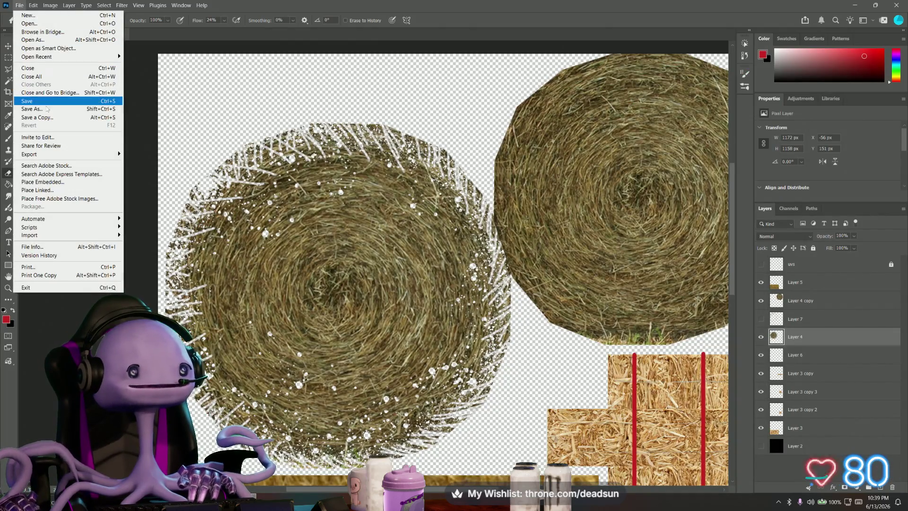
Save a PNG copy over haybails.png on the Desktop, replacing it, and switch back to Maya
click(79, 118)
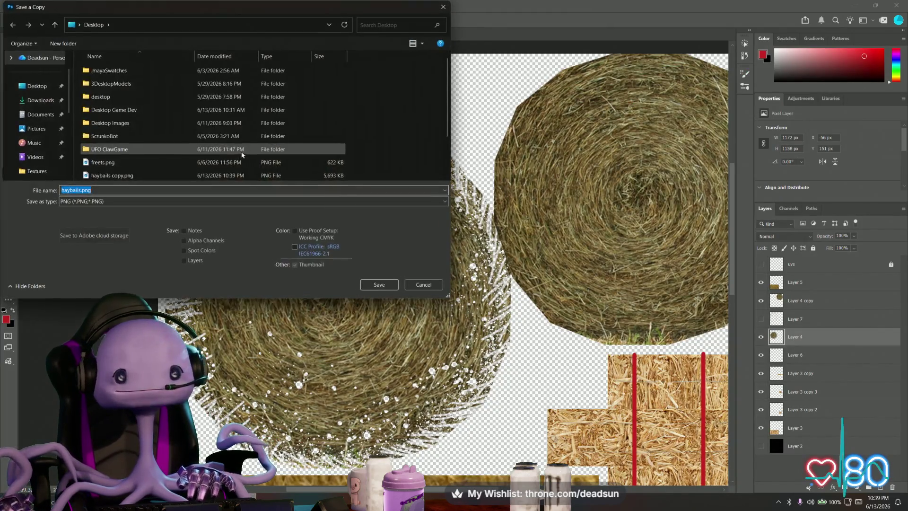
scroll(114, 157, down, 2)
click(112, 123)
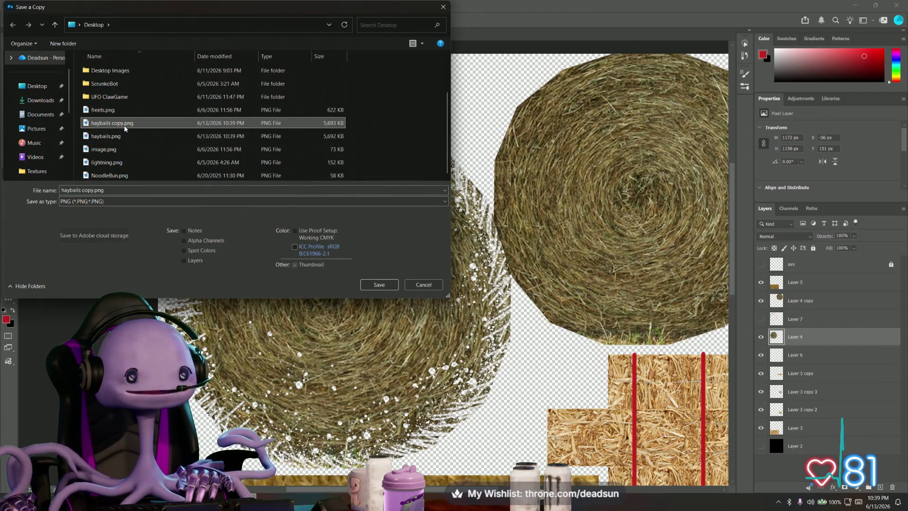
click(105, 136)
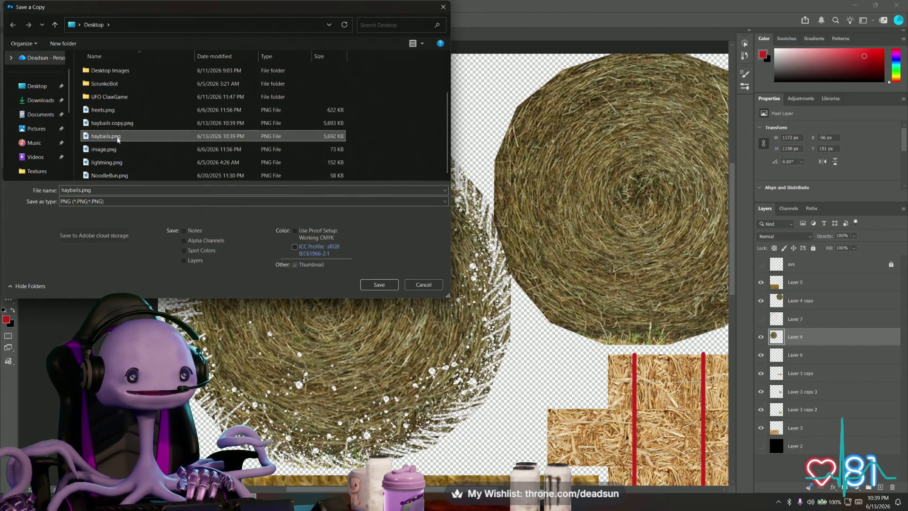
click(379, 285)
click(475, 252)
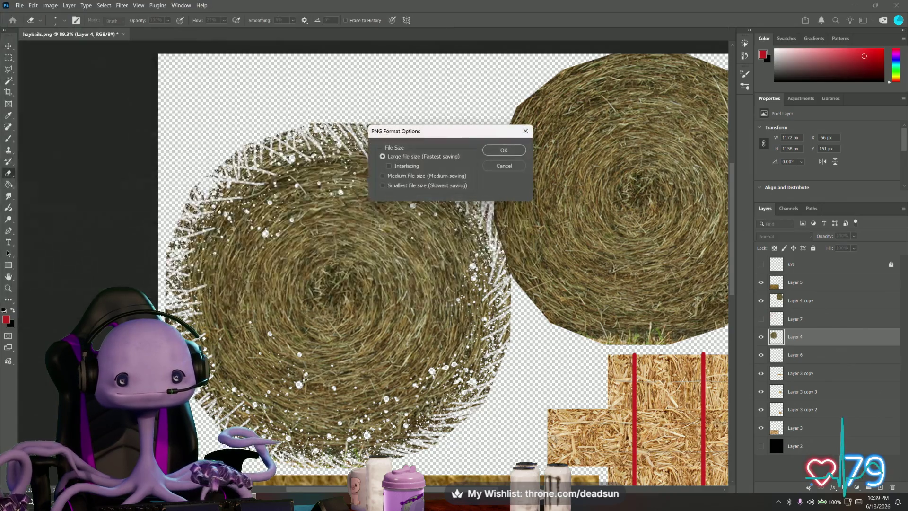
click(504, 146)
key(alt+Tab)
key(alt+Tab)
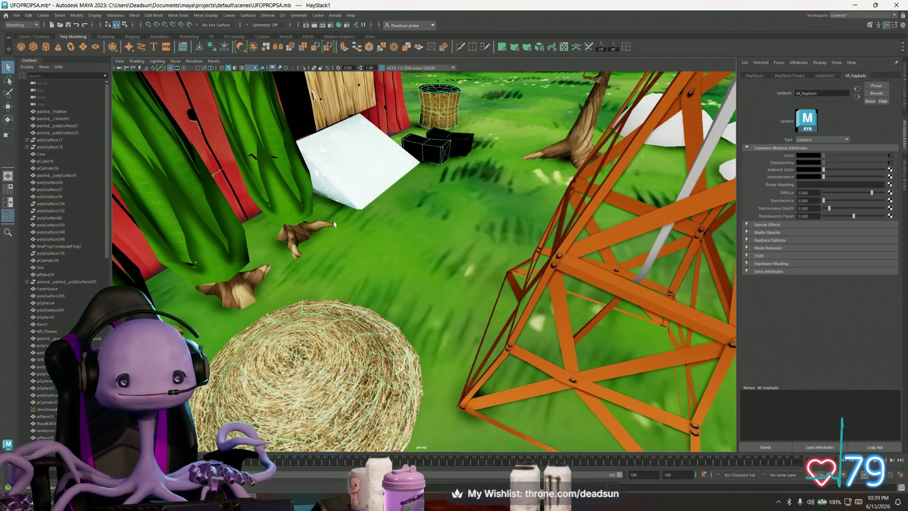
In the file23 texture node, browse the Textures folder and select haybails.png as the image
click(889, 155)
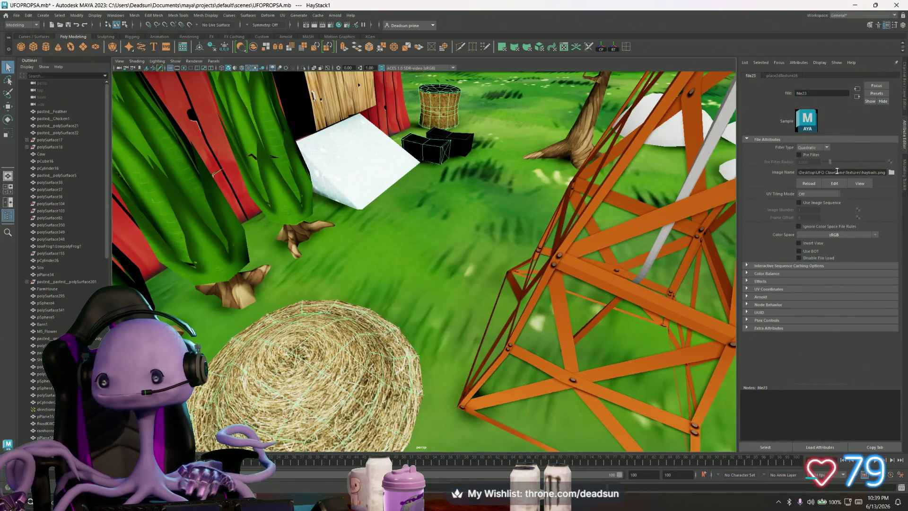
click(891, 172)
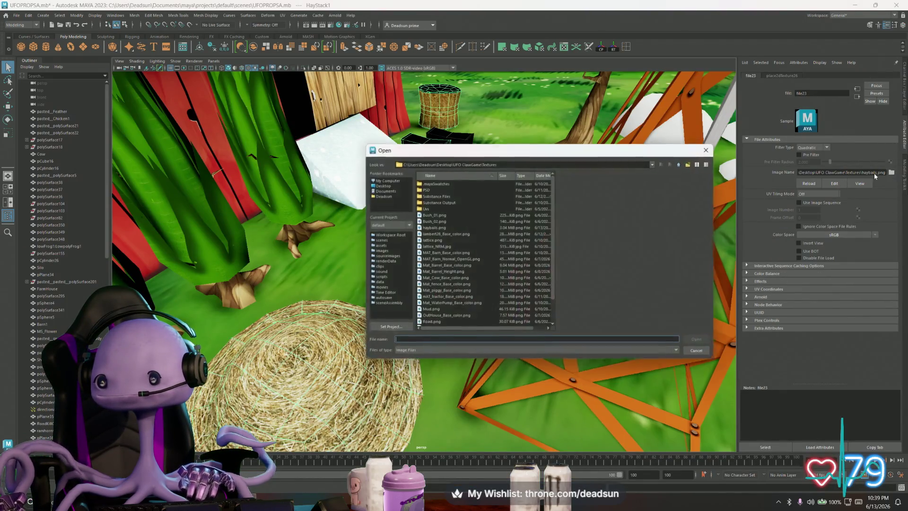
click(431, 227)
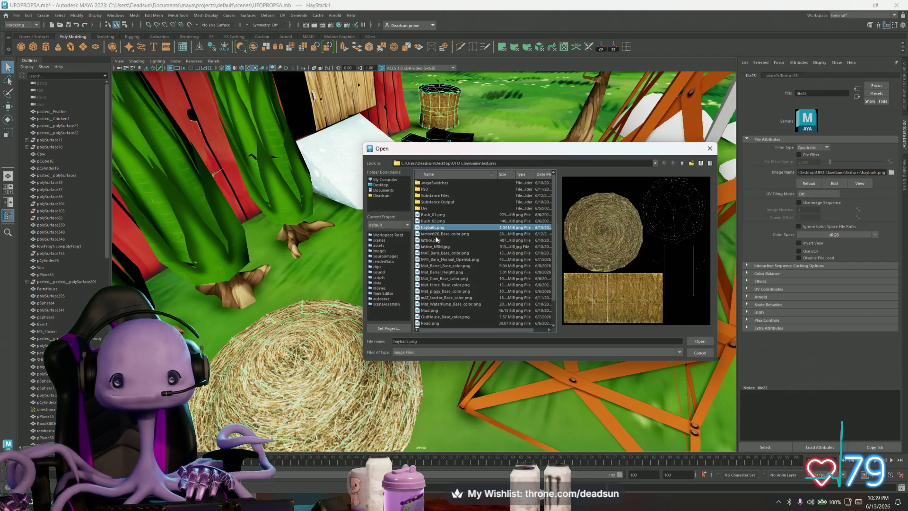
click(436, 233)
click(434, 240)
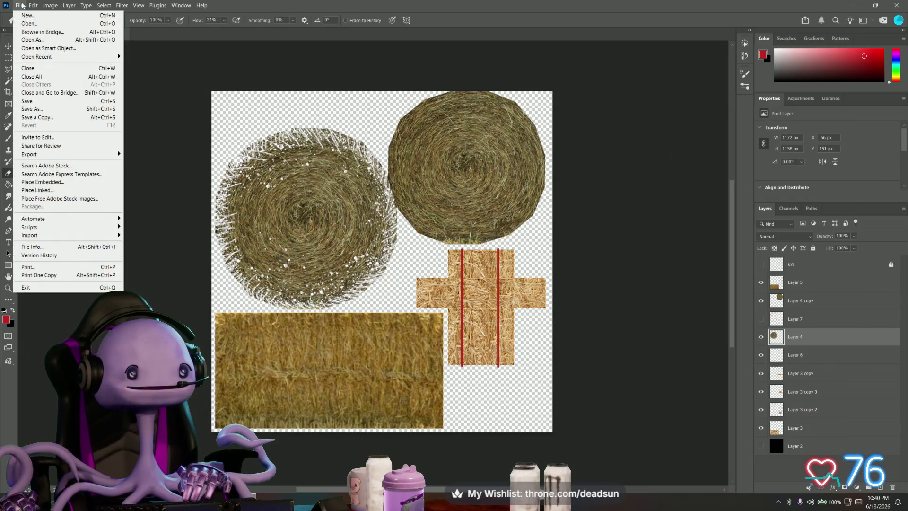
Cancel Save As and start Save a Copy instead
click(51, 108)
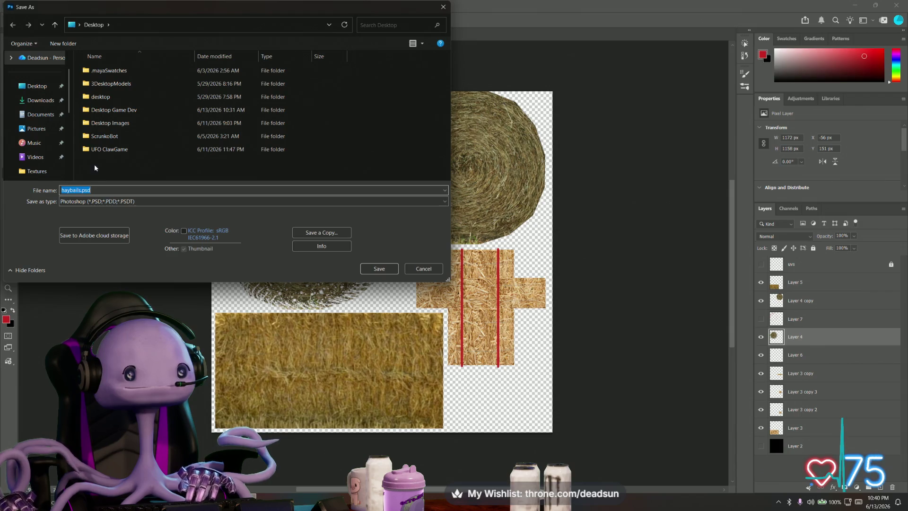
click(424, 269)
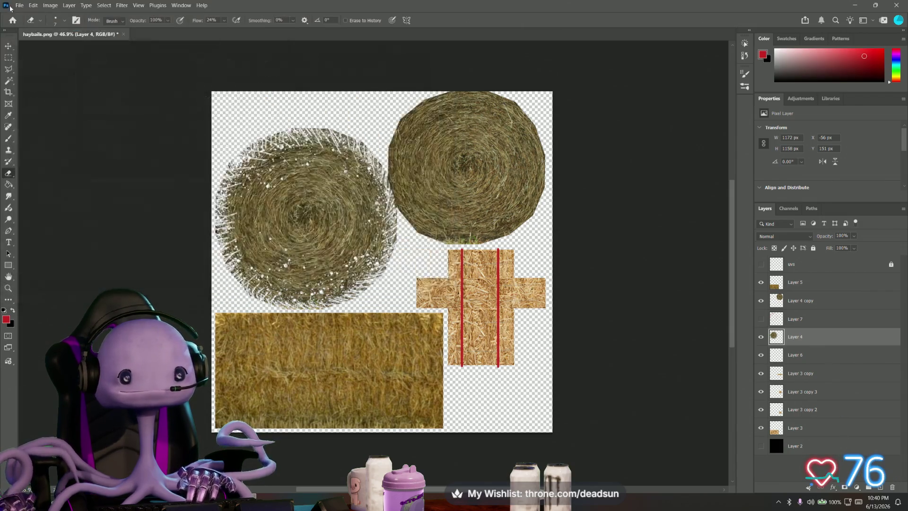
click(19, 5)
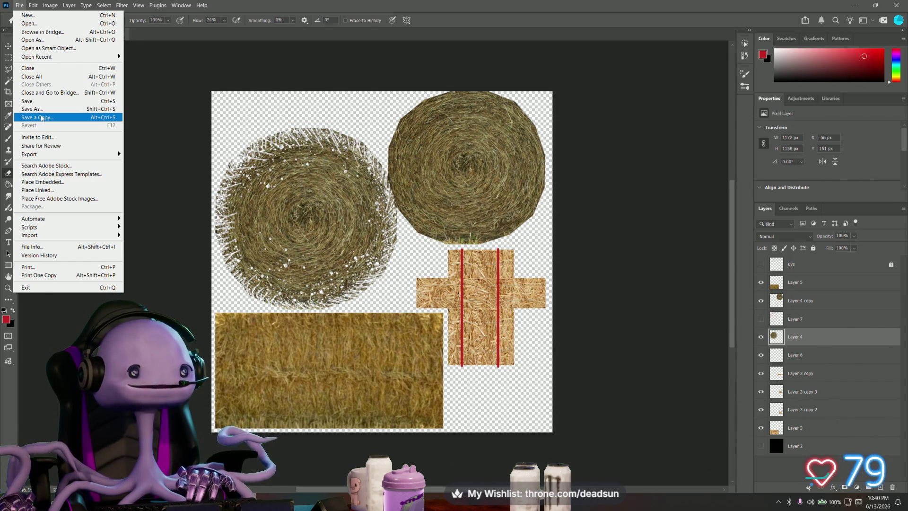
click(42, 118)
scroll(113, 135, down, 2)
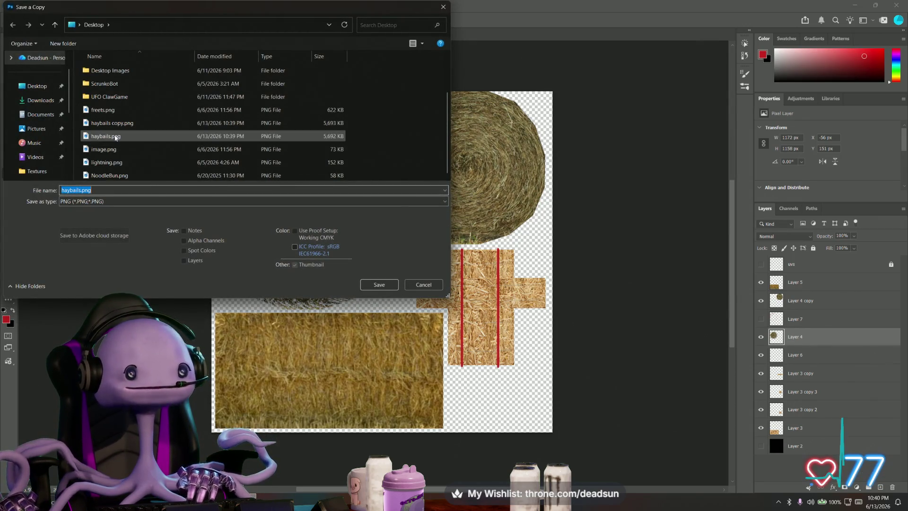
scroll(116, 136, up, 2)
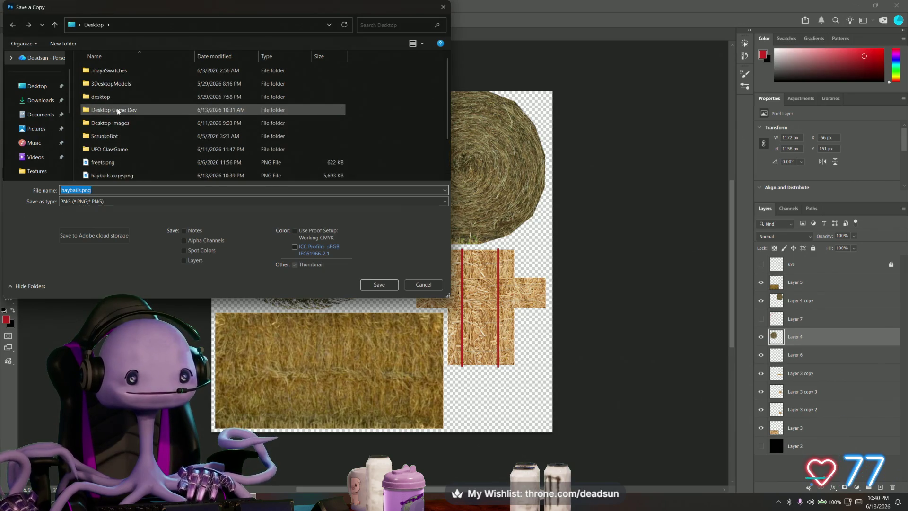
Save haybails.png into UFO ClawGame's Textures folder, replacing the old file, and switch to Maya
double_click(105, 149)
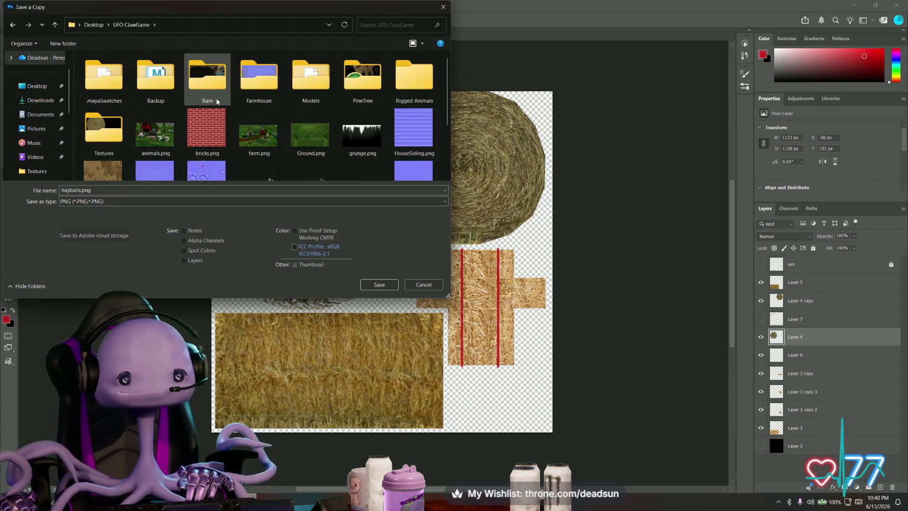
double_click(104, 134)
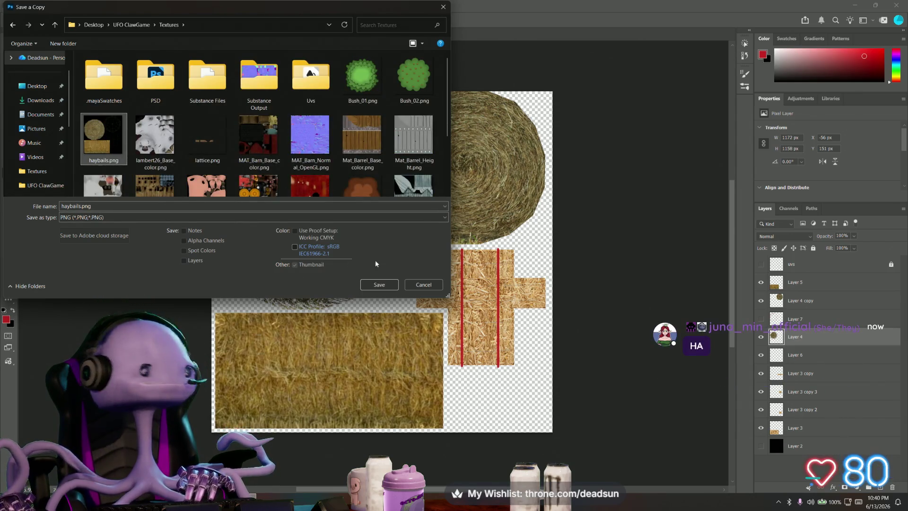
click(379, 285)
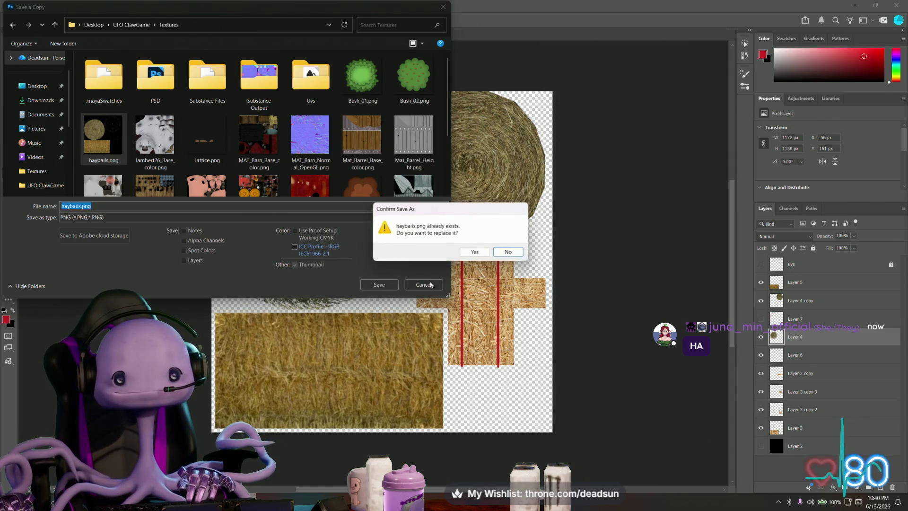
click(475, 252)
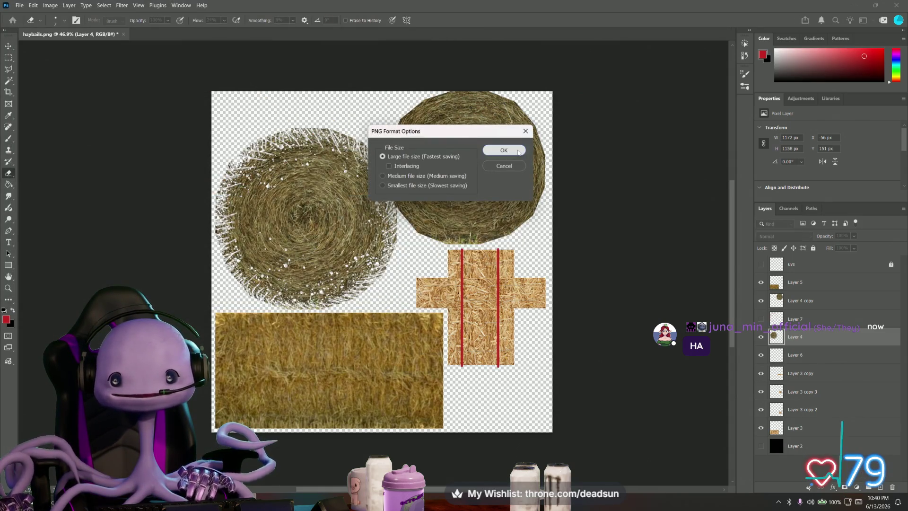
click(504, 149)
key(alt+Tab)
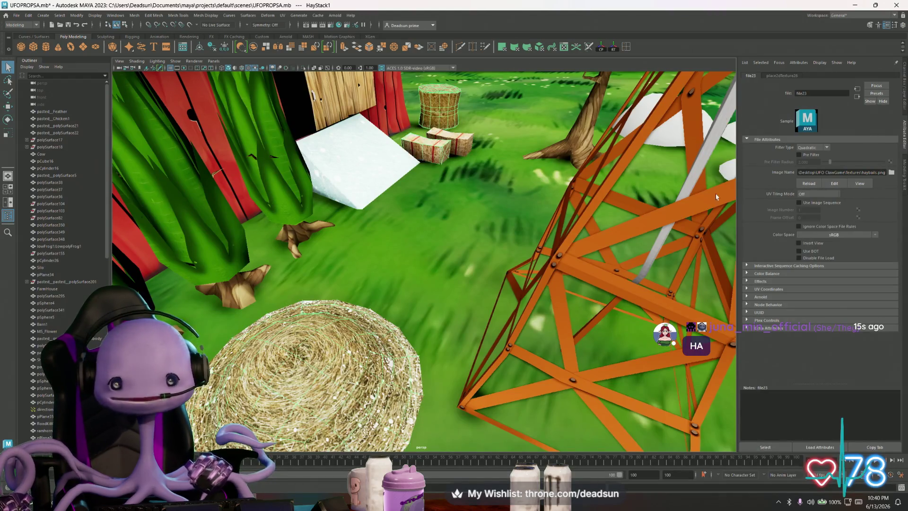
Select the round hay bale and browse for its file texture image
alt+middle_drag(379, 328, 409, 225)
mouse_move(409, 225)
alt+right_down()
mouse_move(497, 234)
mouse_move(412, 227)
alt+right_up()
click(404, 251)
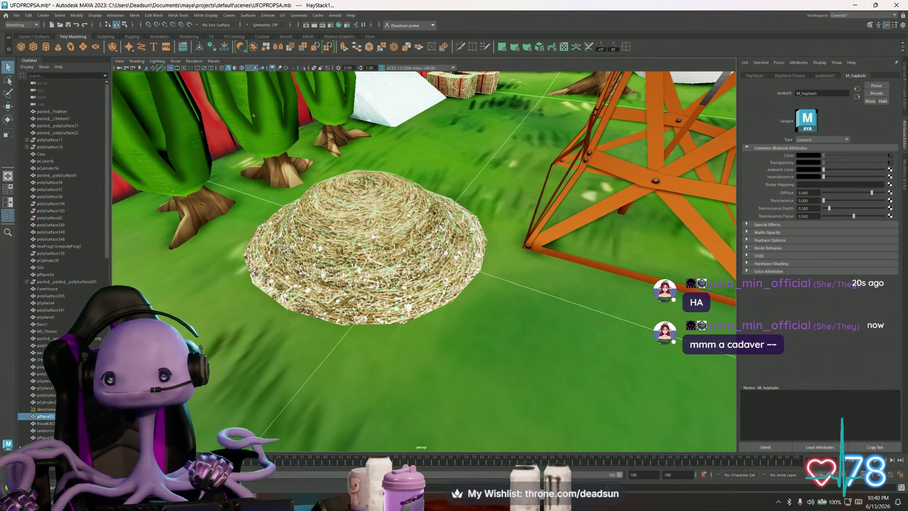
click(890, 156)
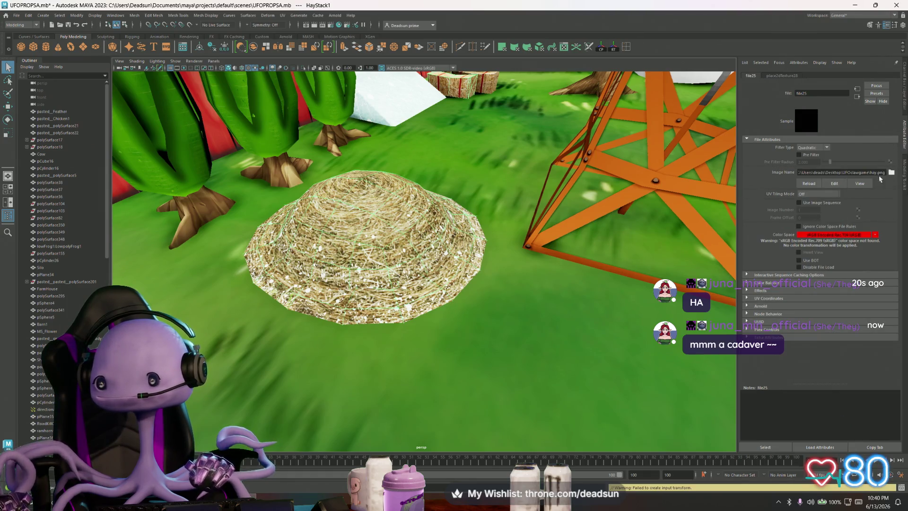
click(891, 173)
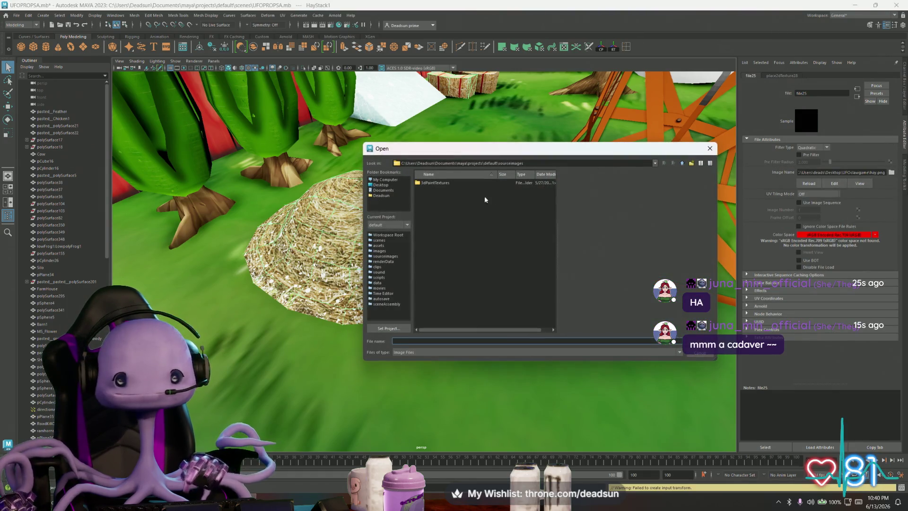
Load haybails.png from Desktop > UFO ClawGame > Textures as the bale's texture
click(381, 186)
double_click(442, 221)
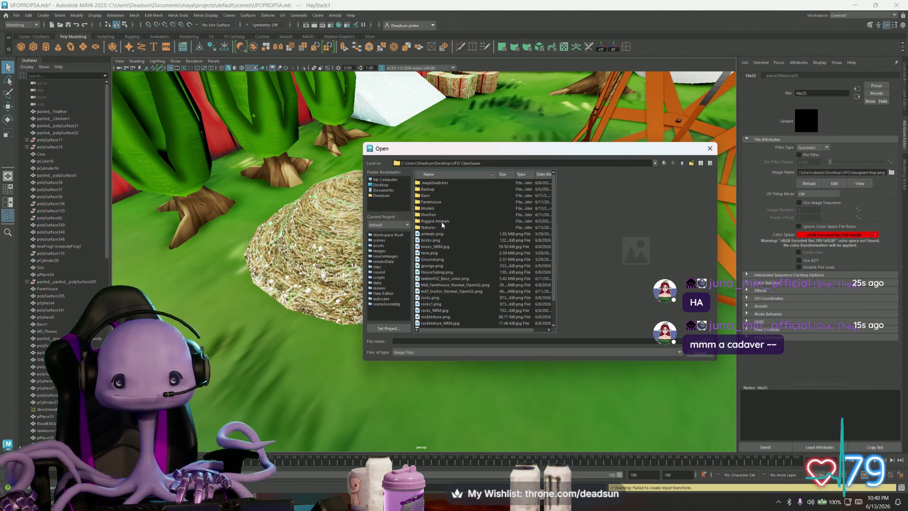
click(427, 227)
double_click(429, 227)
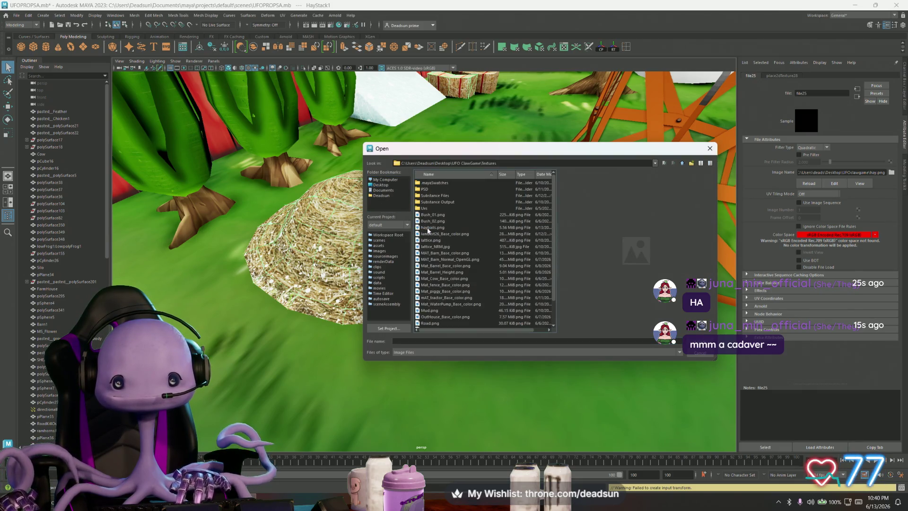
click(434, 221)
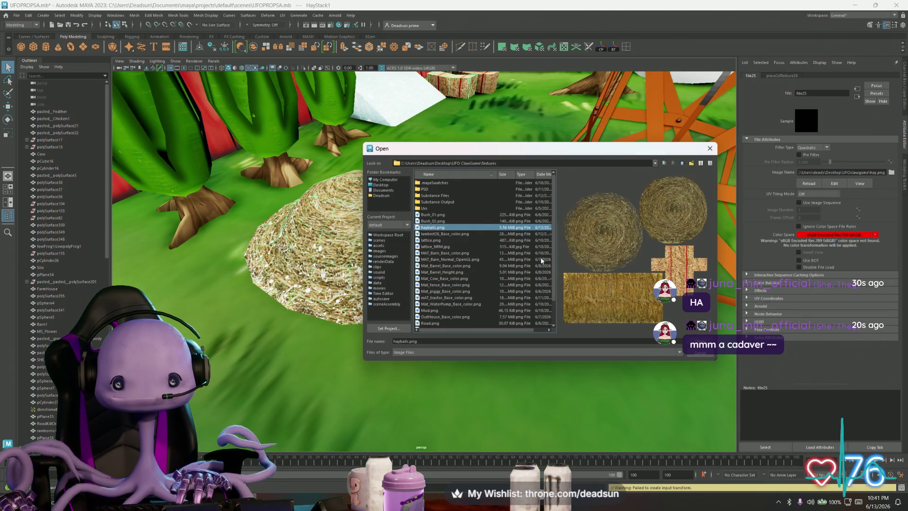
double_click(432, 227)
alt+middle_drag(426, 248, 482, 245)
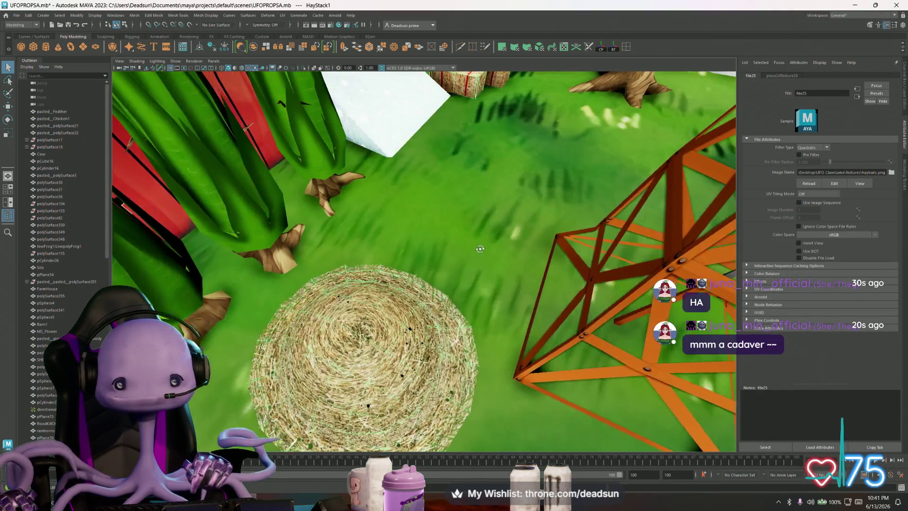
click(500, 256)
alt+drag(500, 256, 461, 253)
alt+right_drag(461, 253, 454, 248)
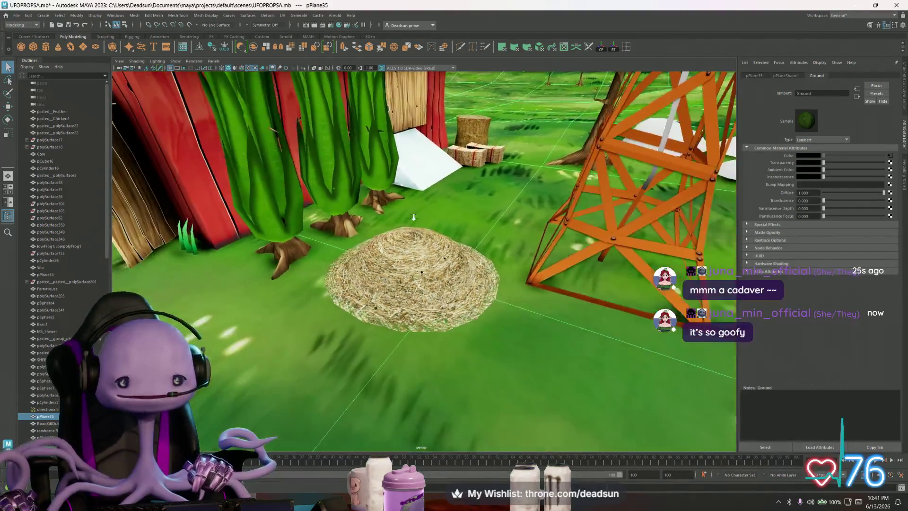
mouse_move(453, 248)
alt+mouse_down()
mouse_move(445, 245)
mouse_move(568, 275)
mouse_move(441, 261)
alt+mouse_up()
scroll(566, 271, down, 3)
scroll(441, 261, up, 2)
scroll(440, 260, up, 2)
scroll(430, 257, down, 1)
scroll(366, 281, down, 3)
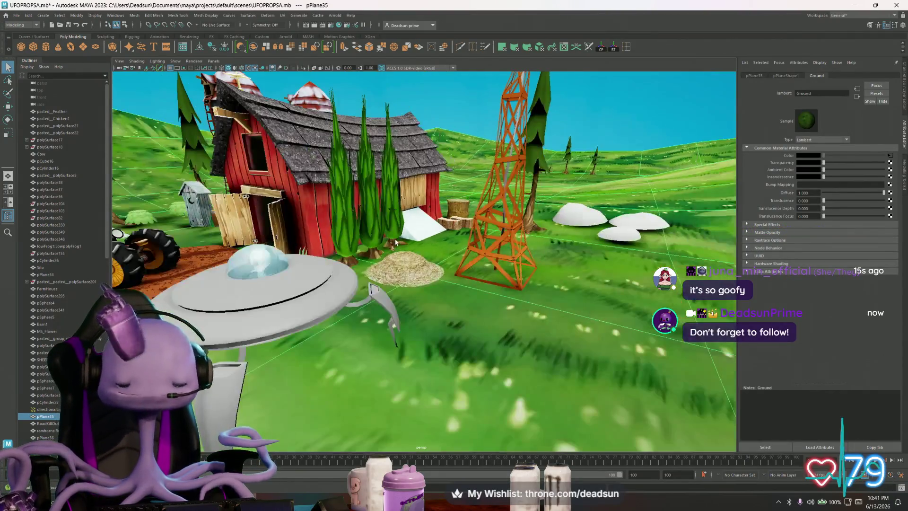
scroll(390, 241, down, 3)
mouse_move(410, 204)
alt+mouse_down()
mouse_move(378, 275)
mouse_move(386, 280)
alt+mouse_up()
click(413, 293)
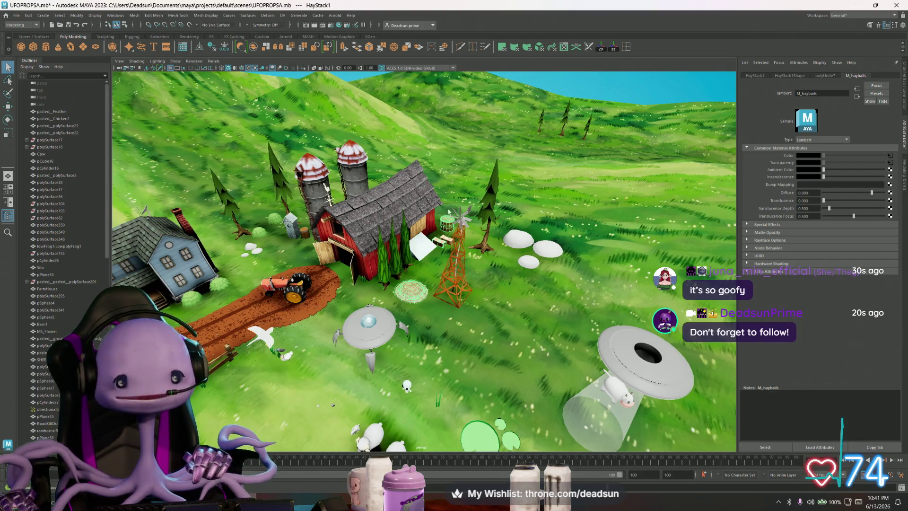
scroll(415, 288, up, 5)
mouse_move(401, 351)
alt+mouse_down()
mouse_move(397, 338)
mouse_move(383, 341)
mouse_move(424, 345)
alt+mouse_up()
scroll(397, 338, up, 4)
scroll(382, 342, down, 5)
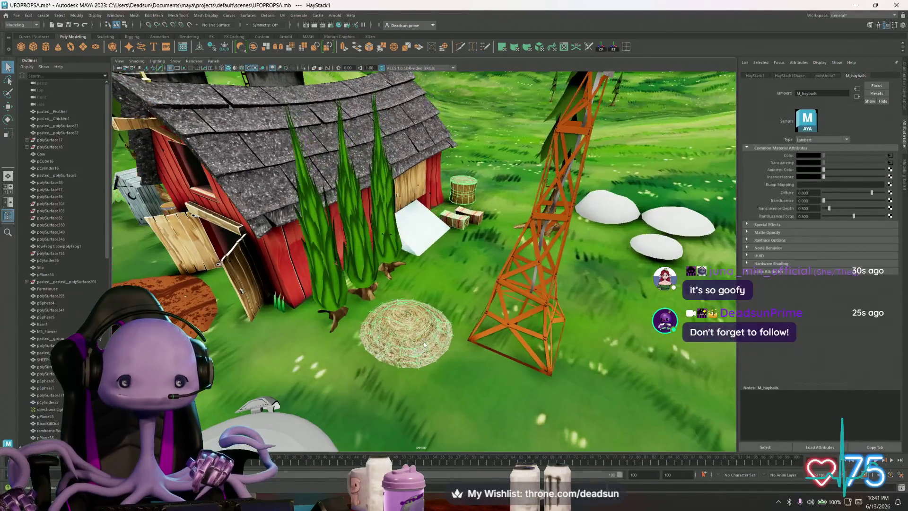
mouse_move(469, 264)
alt+mouse_down()
mouse_move(440, 269)
mouse_move(461, 280)
mouse_move(454, 305)
mouse_move(496, 320)
alt+mouse_up()
scroll(440, 269, up, 5)
scroll(465, 287, up, 2)
scroll(497, 319, down, 5)
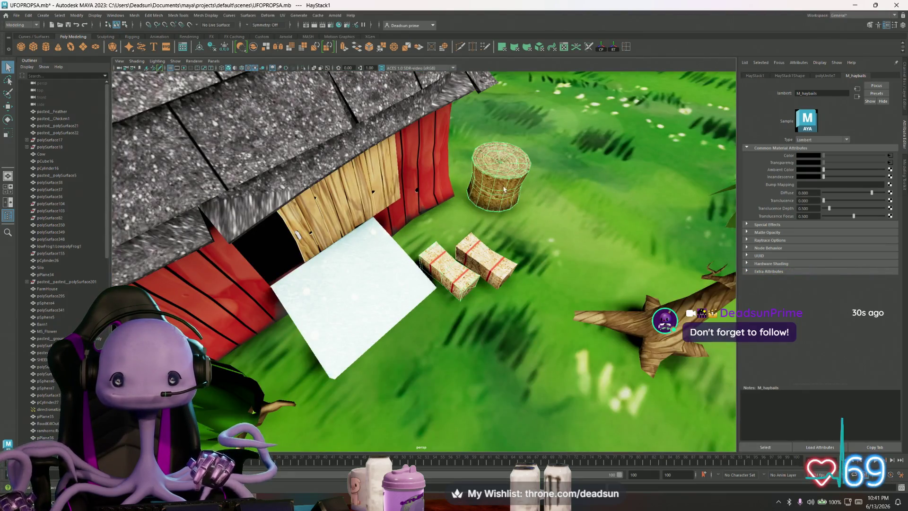
click(460, 237)
scroll(449, 255, up, 3)
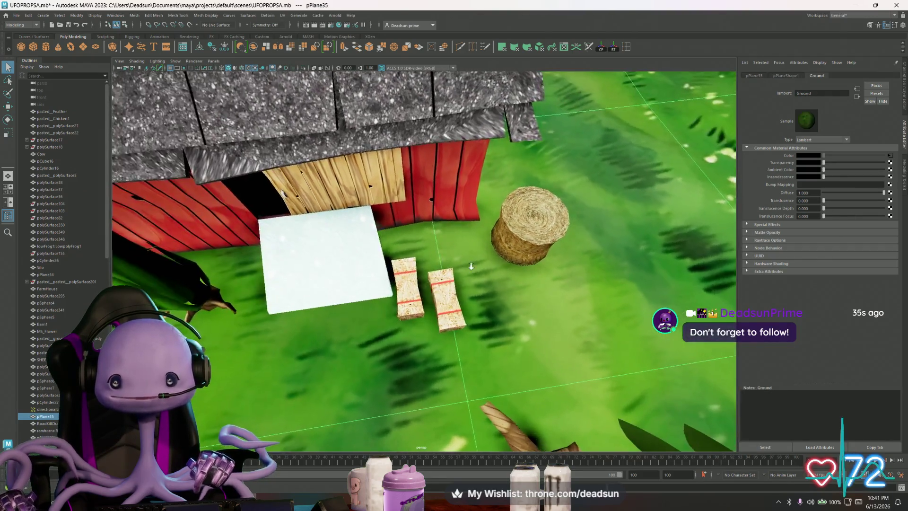
scroll(449, 256, up, 3)
scroll(455, 270, up, 3)
scroll(454, 277, up, 2)
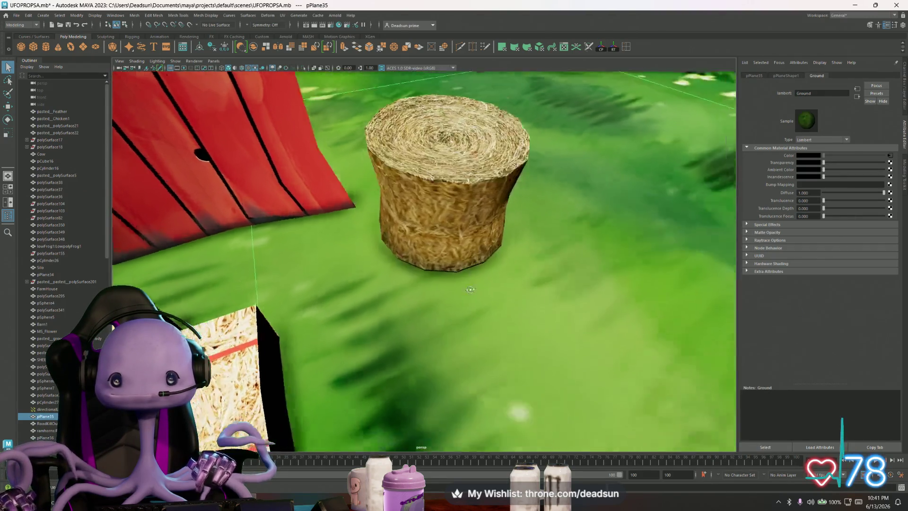
alt+drag(454, 276, 481, 295)
scroll(463, 280, down, 4)
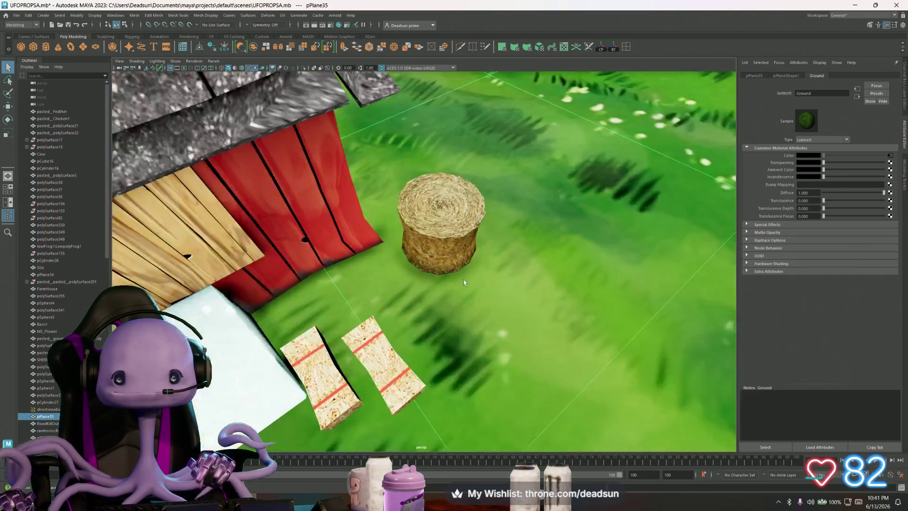
scroll(464, 280, down, 4)
mouse_move(459, 282)
alt+mouse_down()
mouse_move(407, 298)
mouse_move(424, 313)
alt+mouse_up()
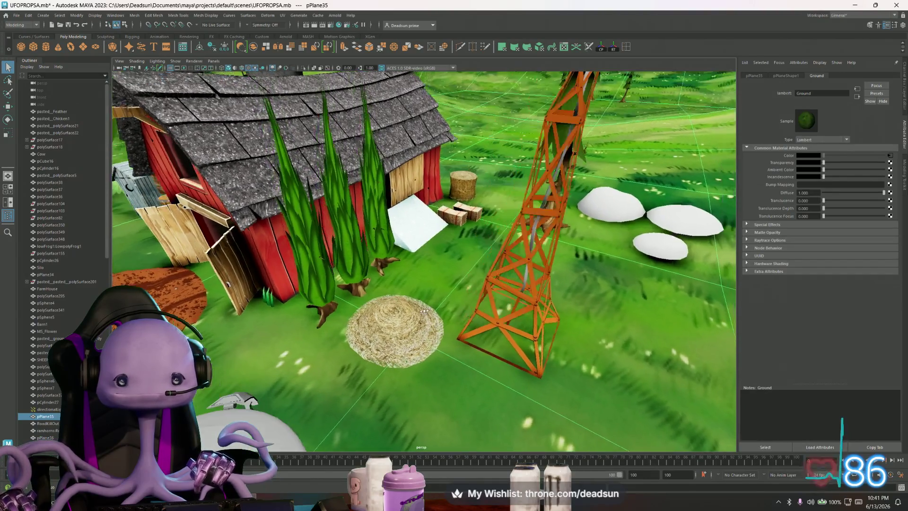
click(388, 323)
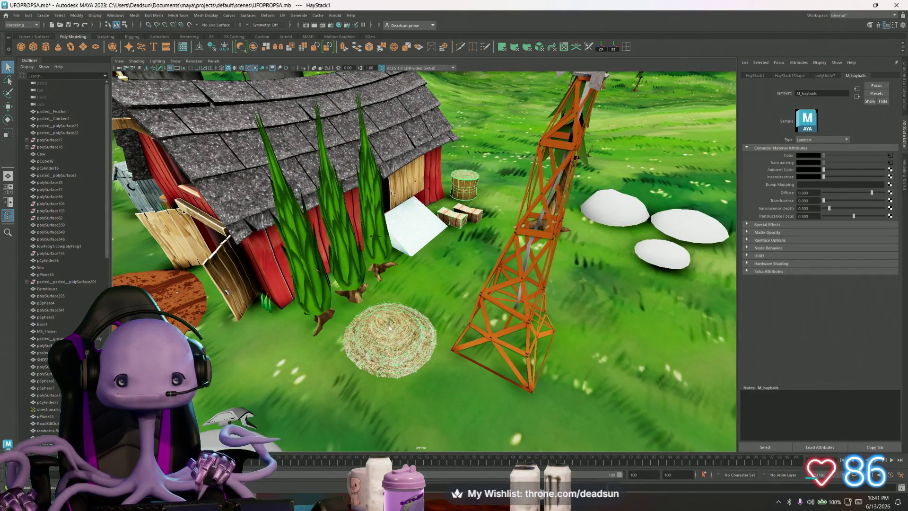
key(f)
scroll(399, 305, down, 2)
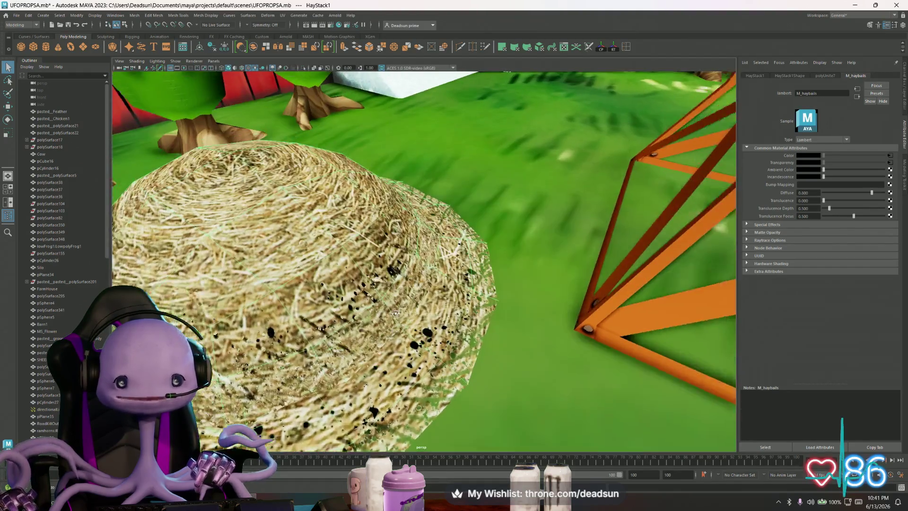
scroll(394, 327, down, 3)
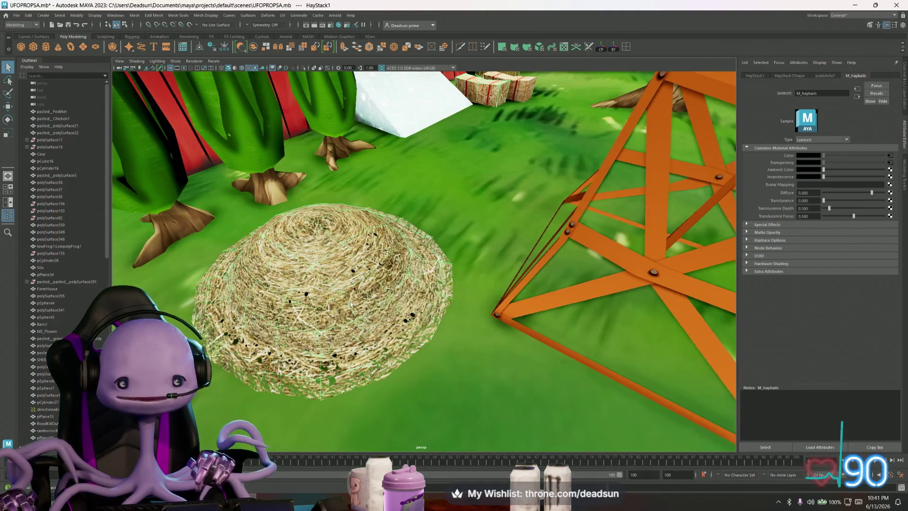
alt+drag(351, 302, 392, 301)
key(f)
scroll(392, 301, down, 3)
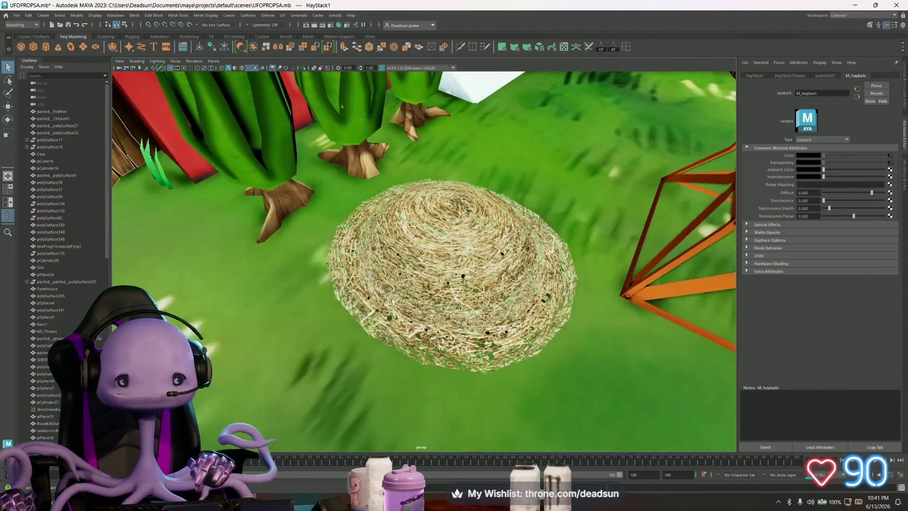
scroll(392, 302, down, 5)
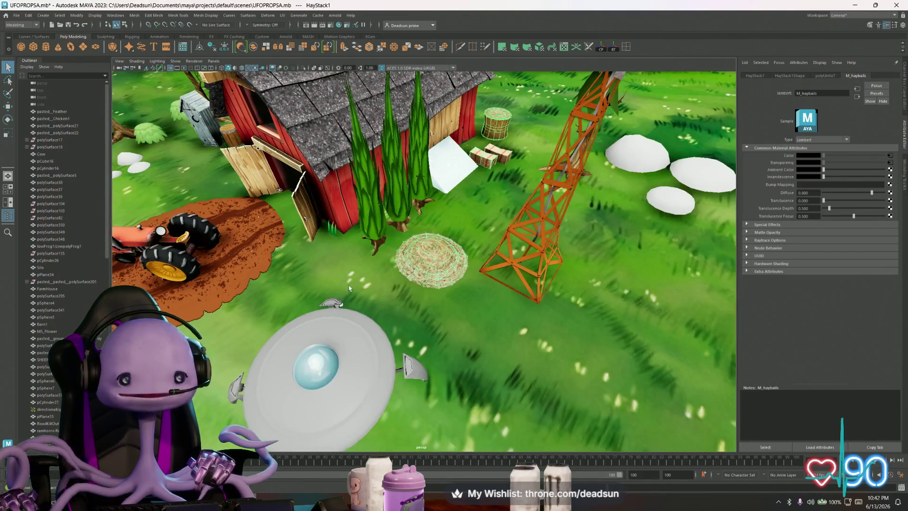
scroll(349, 287, down, 3)
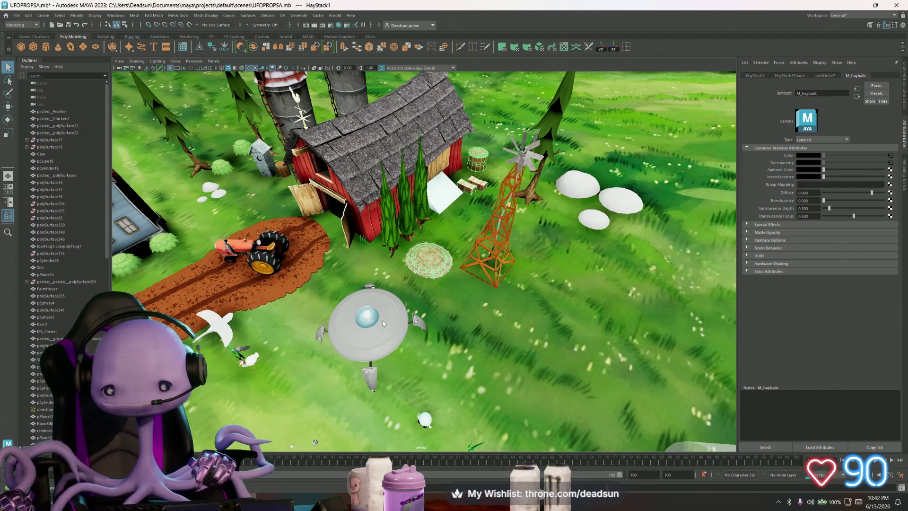
mouse_move(349, 272)
alt+mouse_down()
mouse_move(431, 291)
mouse_move(360, 262)
mouse_move(479, 278)
mouse_move(525, 212)
alt+mouse_up()
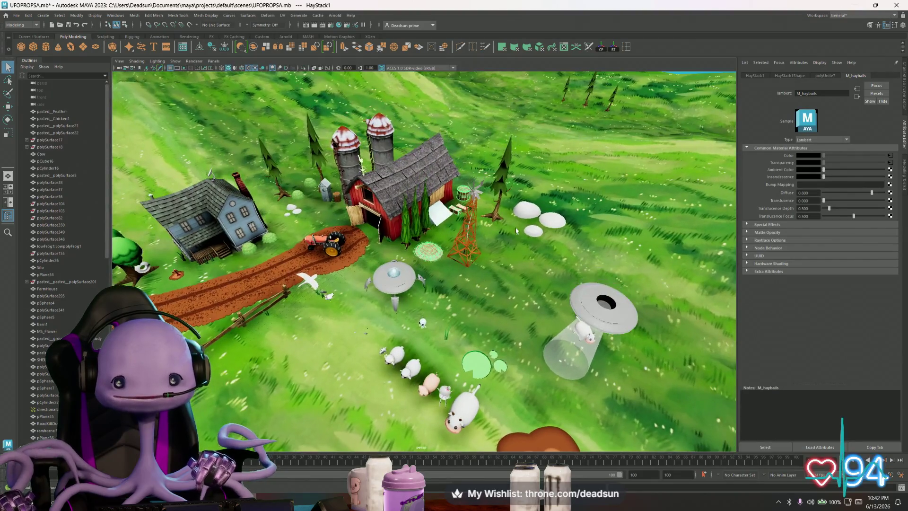
click(526, 212)
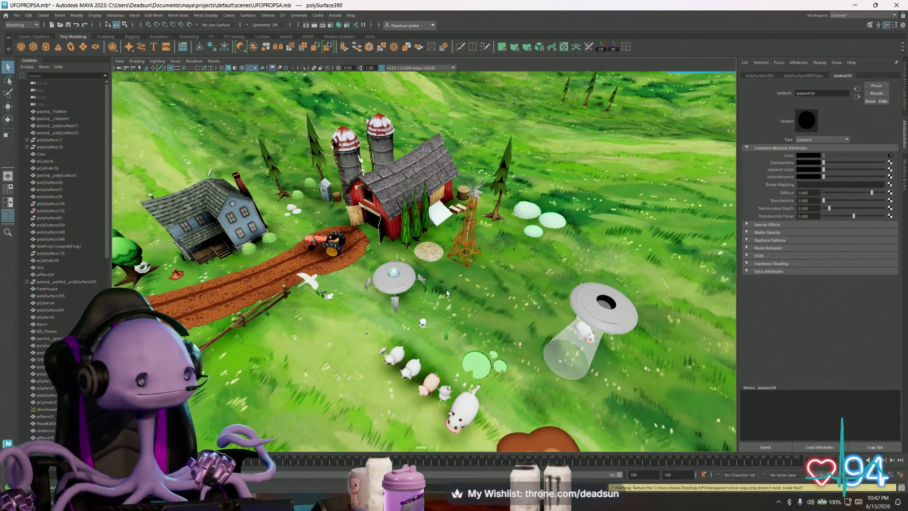
alt+drag(470, 282, 415, 288)
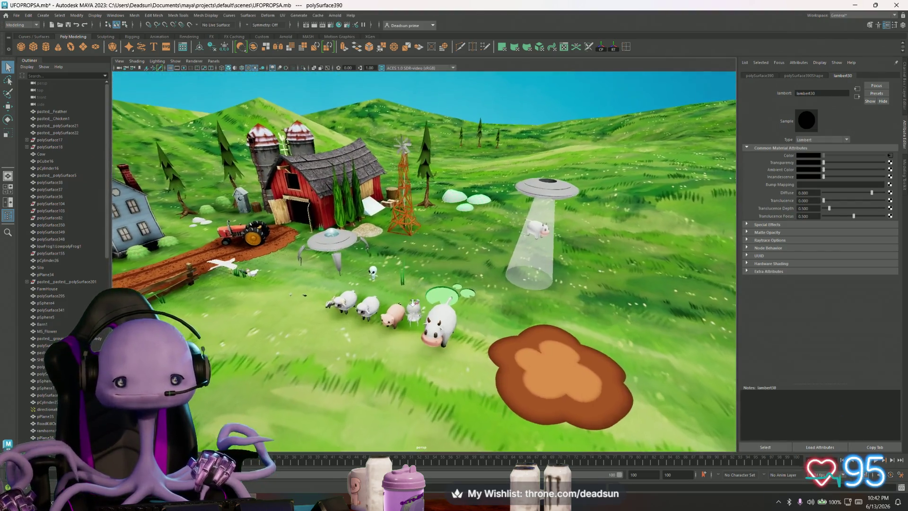
alt+right_drag(413, 287, 451, 317)
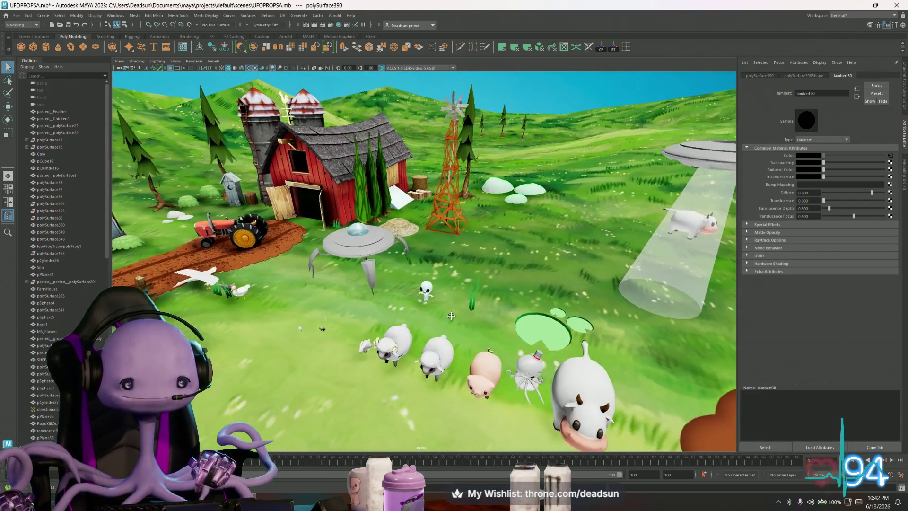
alt+drag(451, 316, 334, 299)
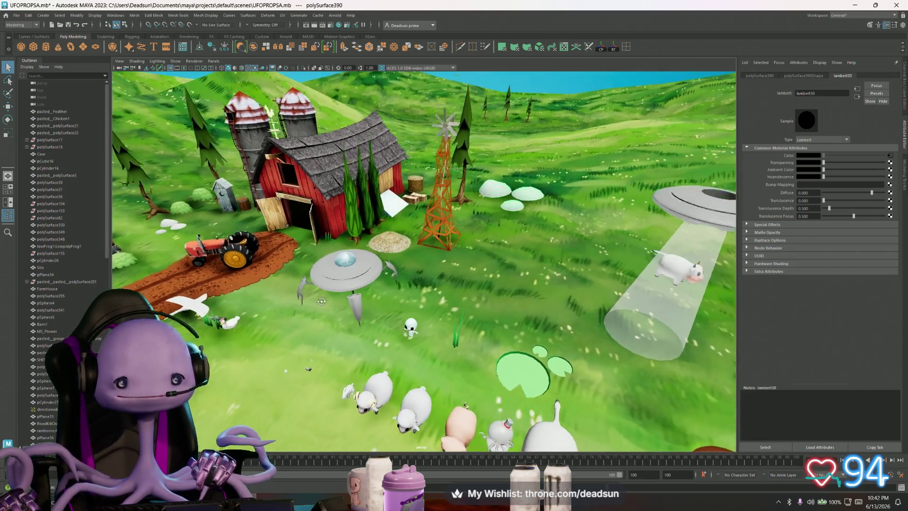
alt+drag(311, 335, 364, 224)
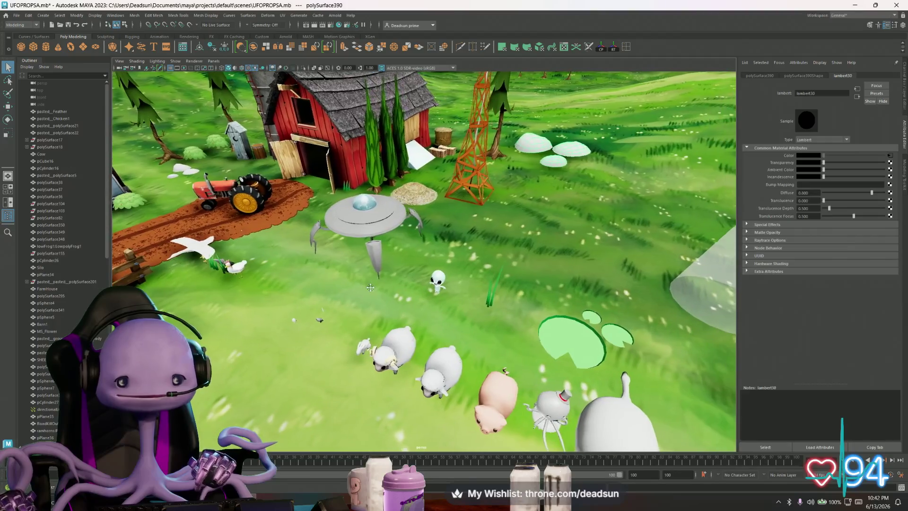
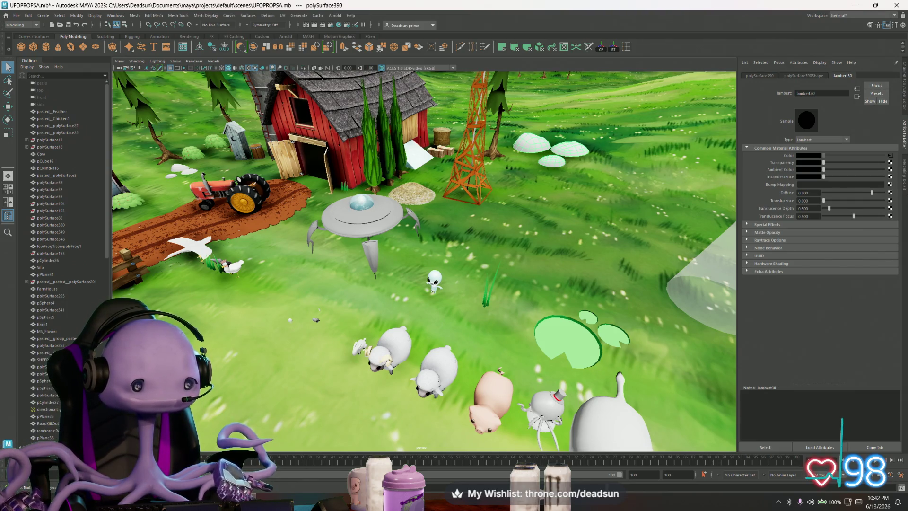
scroll(398, 256, down, 4)
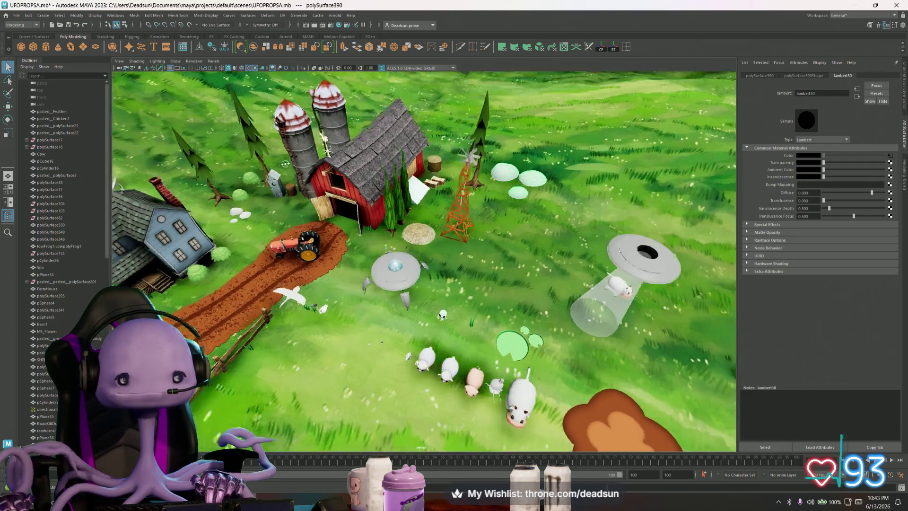
Orbit the farm scene past the barn and windmill toward the lined-up animals
mouse_move(260, 95)
alt+mouse_down()
mouse_move(360, 148)
mouse_move(277, 146)
mouse_move(378, 149)
alt+mouse_up()
scroll(377, 148, up, 5)
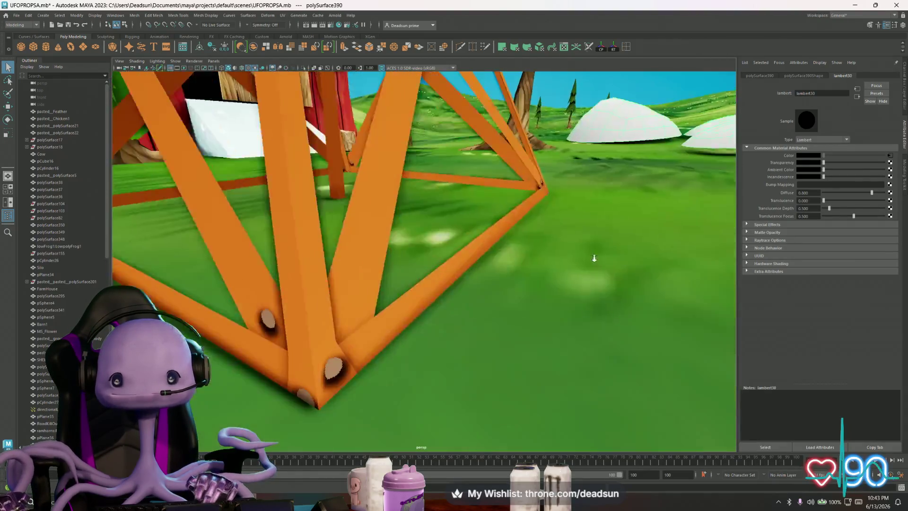
mouse_move(397, 213)
alt+mouse_down()
mouse_move(444, 279)
mouse_move(421, 310)
mouse_move(405, 284)
alt+mouse_up()
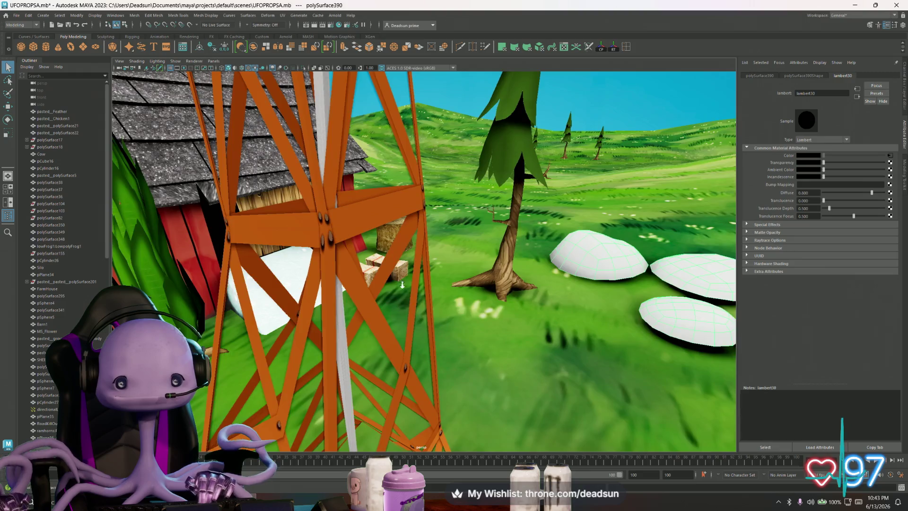
key(f)
scroll(439, 281, down, 4)
scroll(439, 281, down, 3)
mouse_move(426, 269)
alt+mouse_down()
mouse_move(380, 249)
mouse_move(392, 254)
alt+mouse_up()
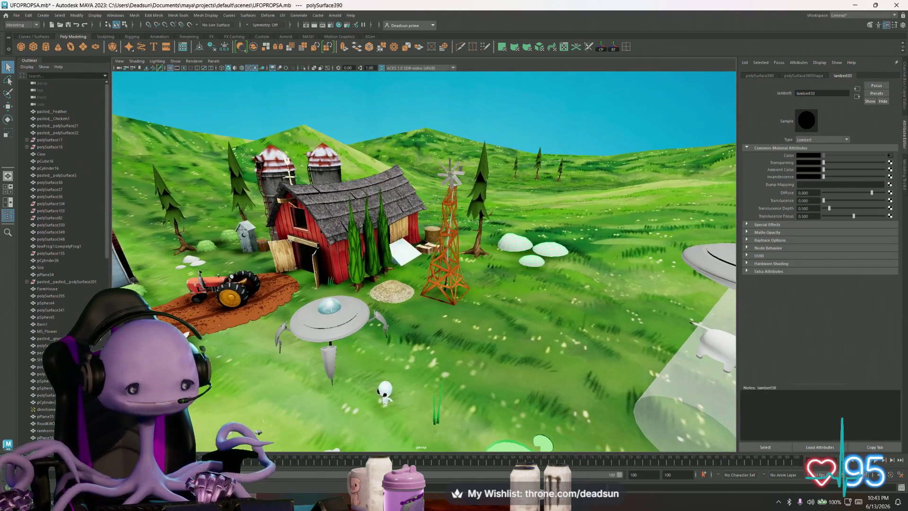
scroll(350, 399, down, 3)
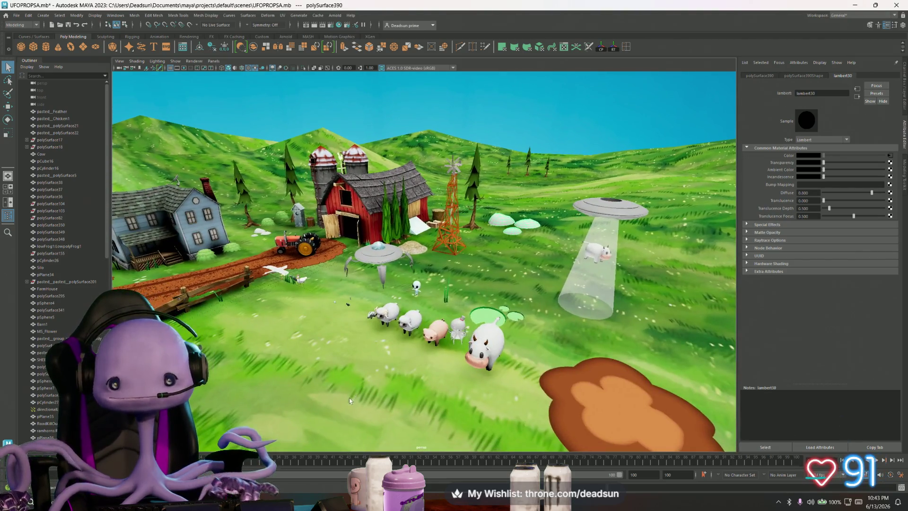
scroll(348, 418, up, 3)
mouse_move(348, 418)
alt+mouse_down()
mouse_move(426, 425)
mouse_move(422, 403)
alt+mouse_up()
scroll(425, 427, up, 4)
scroll(422, 403, up, 4)
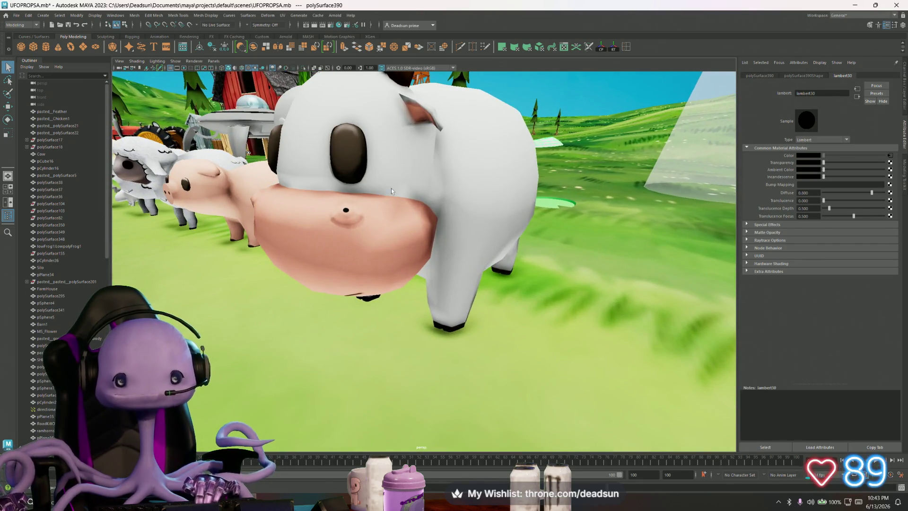
Frame the view and select the cow so Mat_Cow shows in the Attribute Editor
key(bracketleft)
key(bracketright)
key(bracketleft)
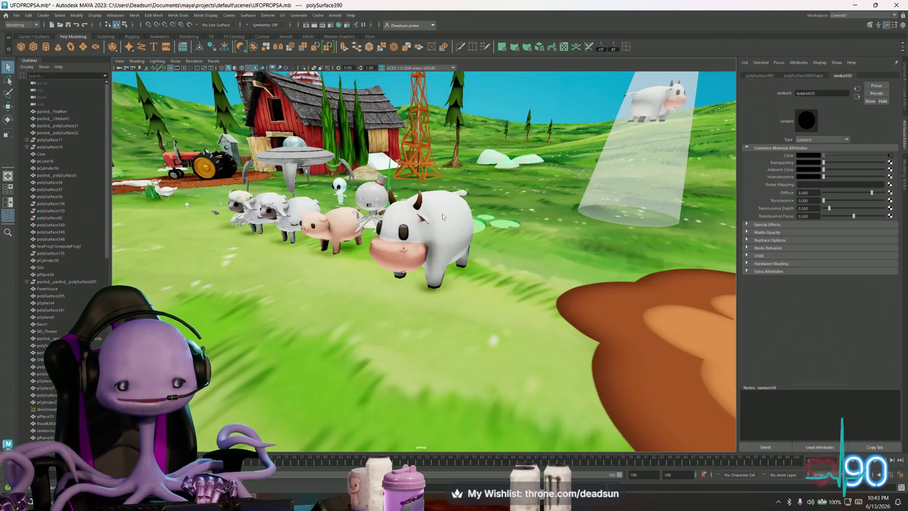
click(442, 214)
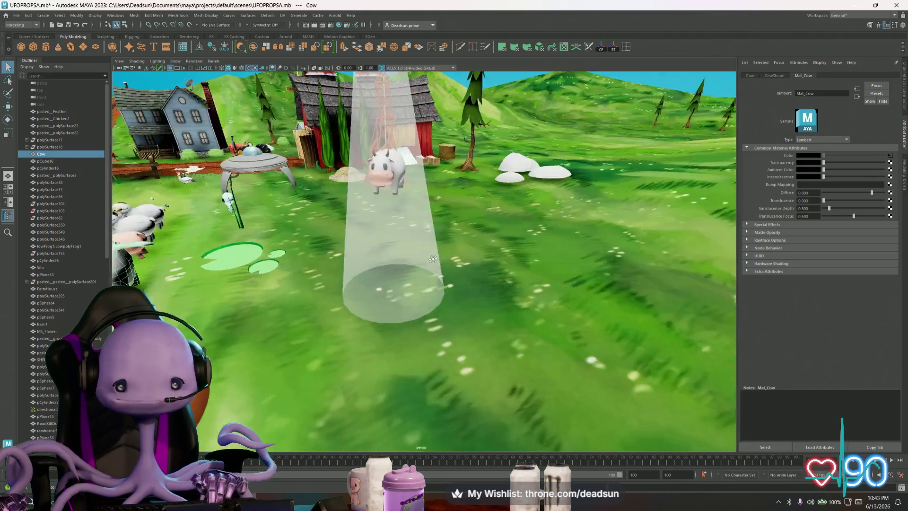
mouse_move(474, 231)
alt+mouse_down()
mouse_move(407, 290)
mouse_move(395, 243)
mouse_move(348, 284)
mouse_move(416, 292)
mouse_move(411, 274)
mouse_move(495, 305)
mouse_move(382, 301)
mouse_move(439, 258)
alt+mouse_up()
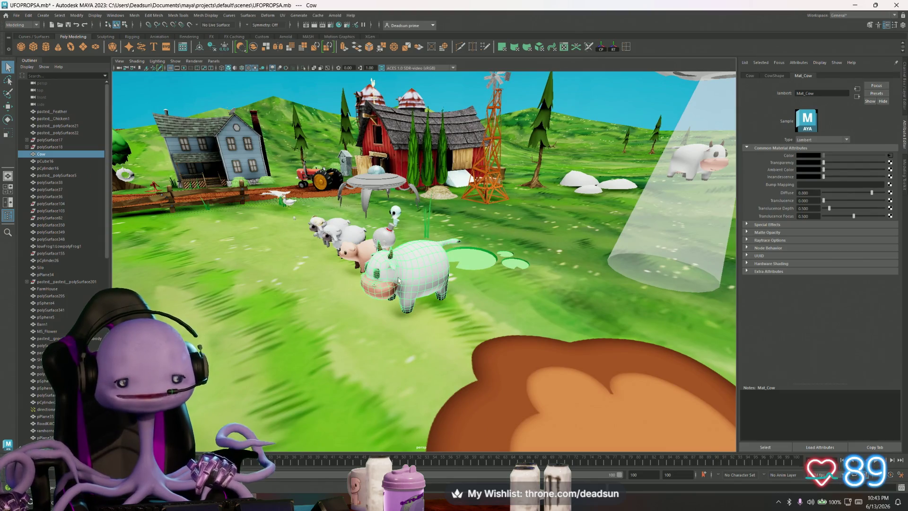
mouse_move(400, 280)
alt+mouse_down()
mouse_move(343, 330)
mouse_move(324, 332)
alt+mouse_up()
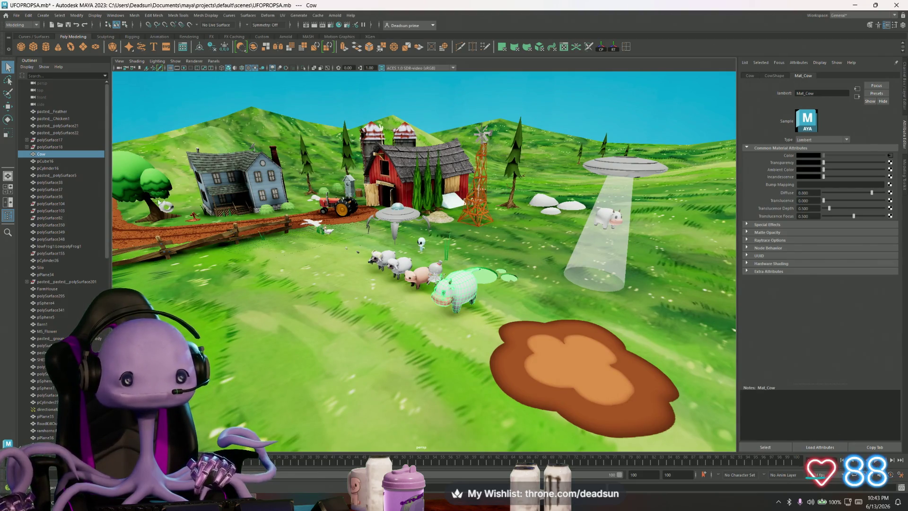
alt+drag(305, 262, 409, 322)
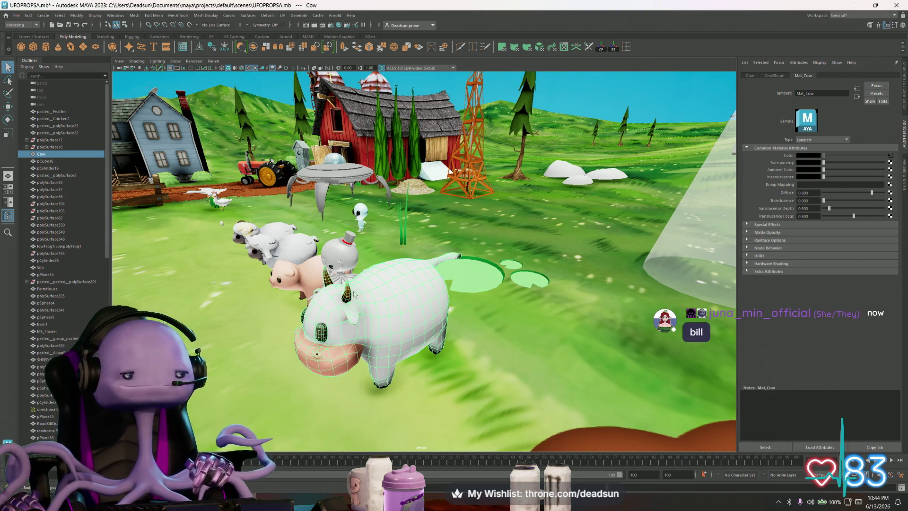
mouse_move(355, 303)
alt+mouse_down()
mouse_move(344, 314)
mouse_move(349, 304)
alt+mouse_up()
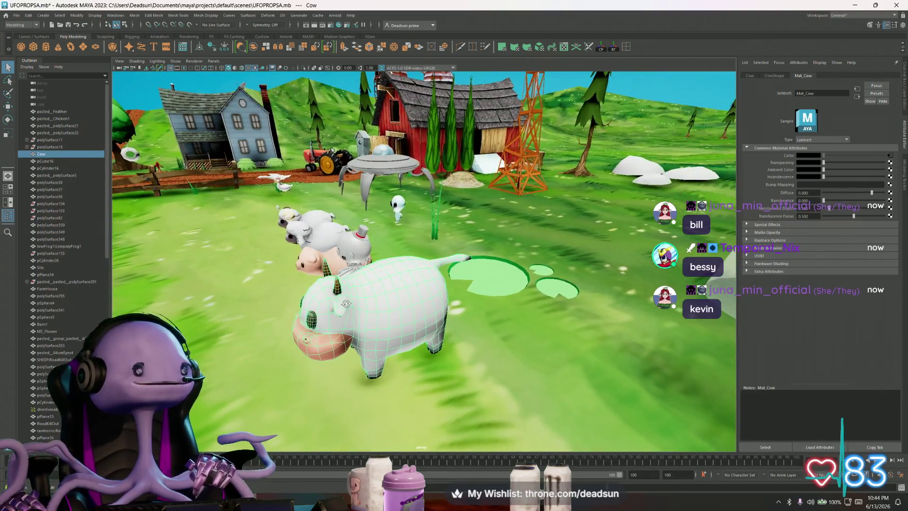
mouse_move(350, 304)
alt+mouse_down()
mouse_move(391, 281)
mouse_move(346, 313)
mouse_move(359, 301)
alt+mouse_up()
scroll(357, 301, down, 3)
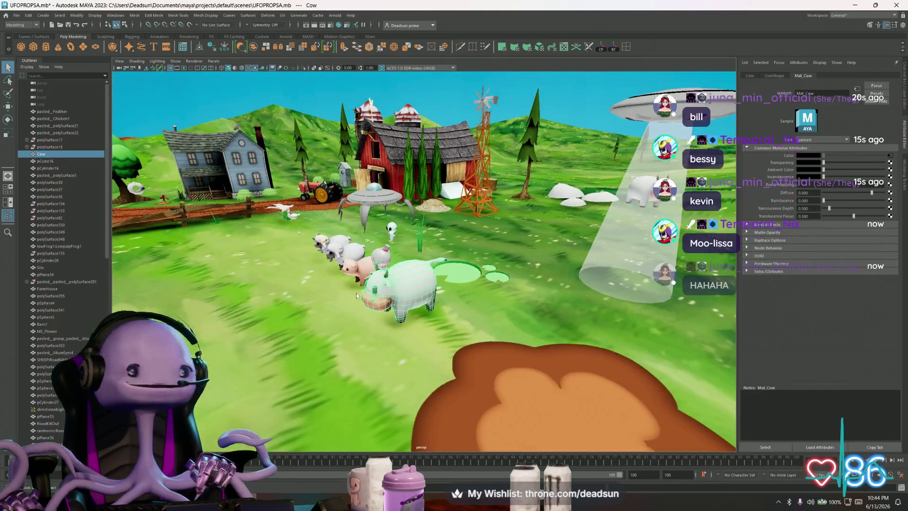
scroll(369, 294, down, 3)
mouse_move(454, 274)
alt+mouse_down()
mouse_move(318, 292)
mouse_move(366, 303)
mouse_move(423, 258)
mouse_move(384, 261)
alt+mouse_up()
scroll(367, 303, up, 3)
scroll(417, 264, up, 2)
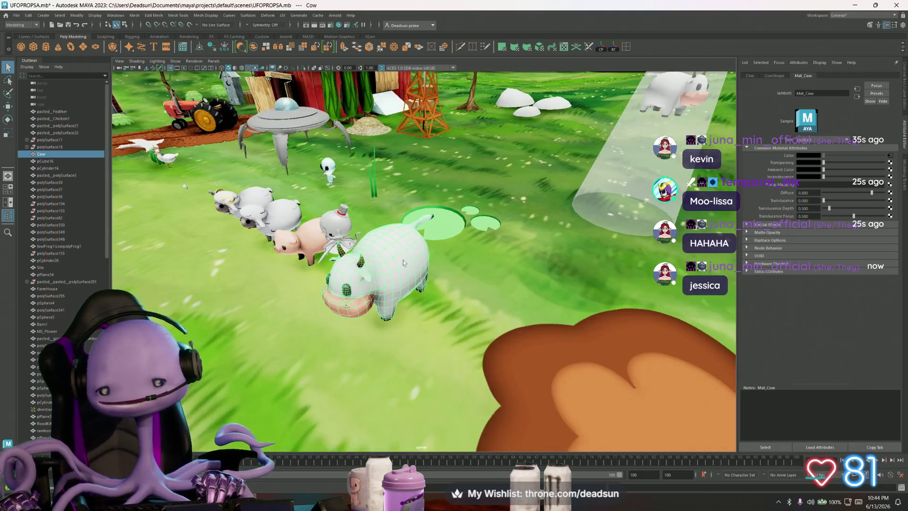
scroll(404, 259, up, 2)
alt+drag(403, 259, 396, 255)
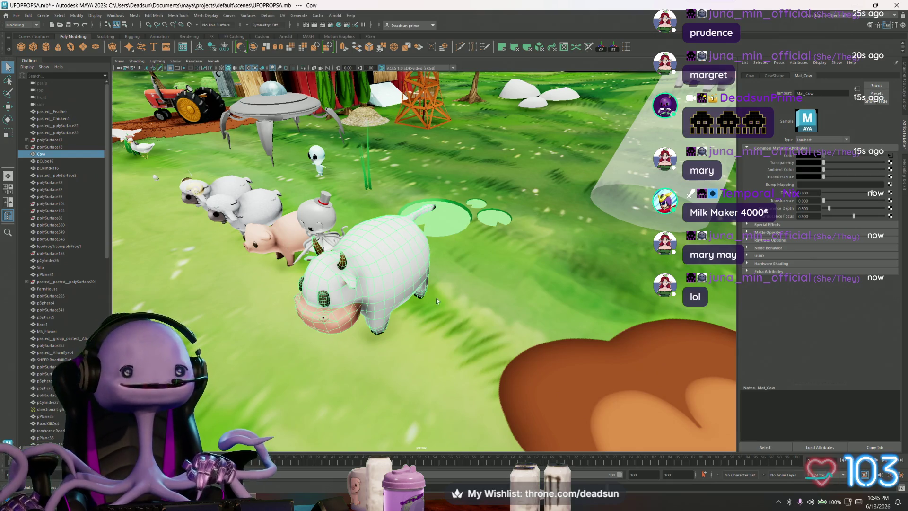
alt+drag(437, 301, 436, 294)
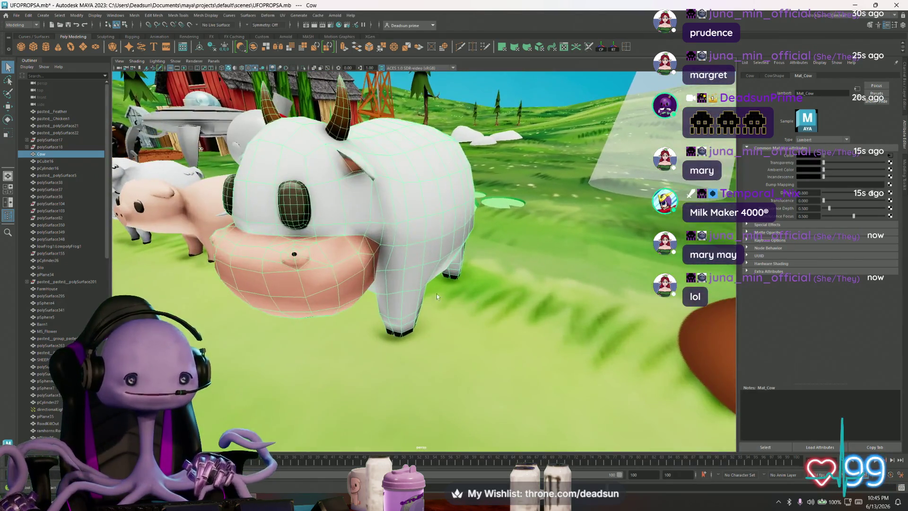
alt+right_drag(437, 294, 476, 304)
mouse_move(477, 303)
alt+mouse_down()
mouse_move(429, 287)
mouse_move(506, 278)
mouse_move(439, 284)
alt+mouse_up()
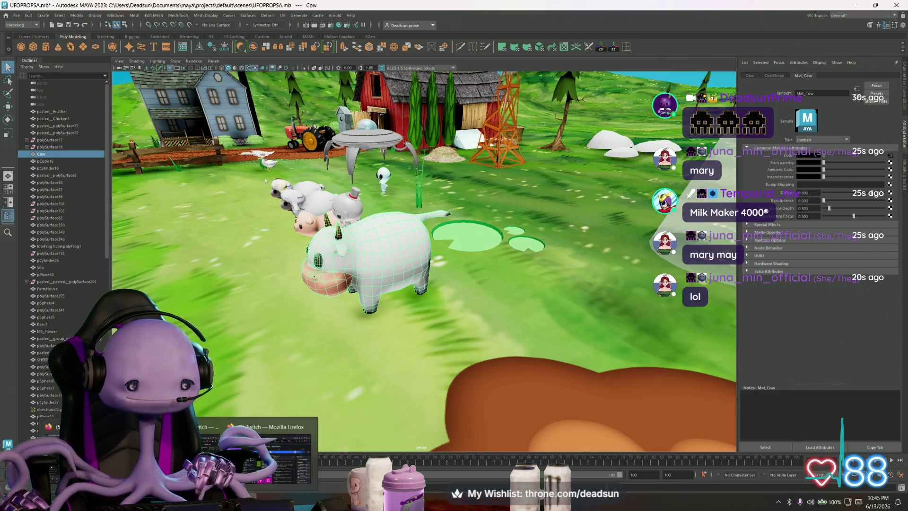
key(alt+Tab)
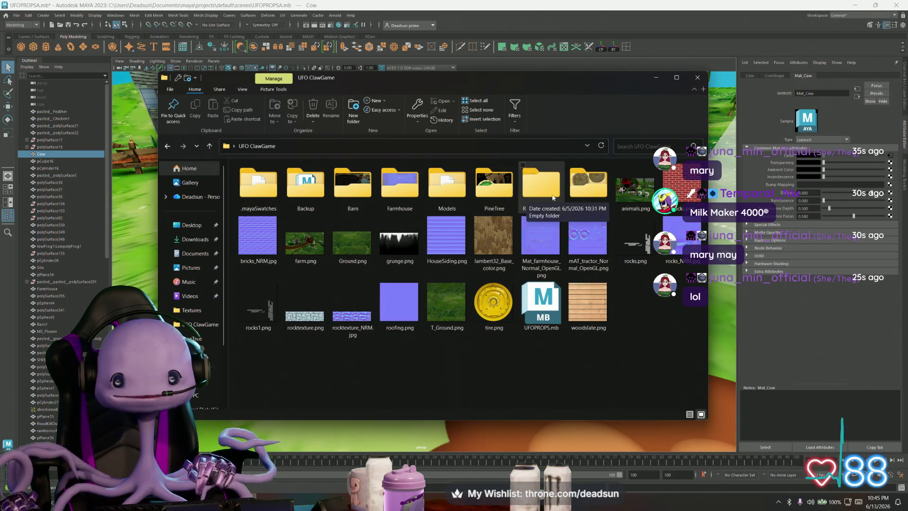
Open Mat_Cow_Base_color.png from the Textures folder in Photoshop
double_click(576, 192)
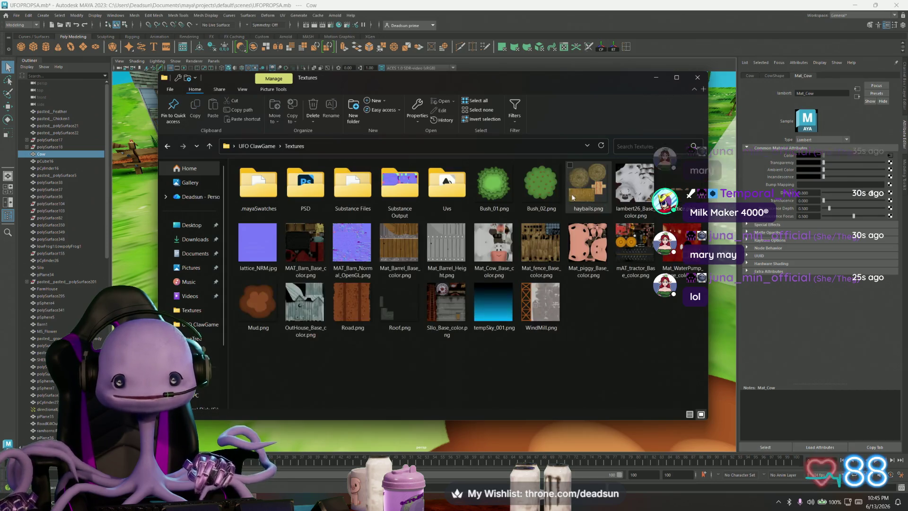
click(484, 243)
right_click(485, 241)
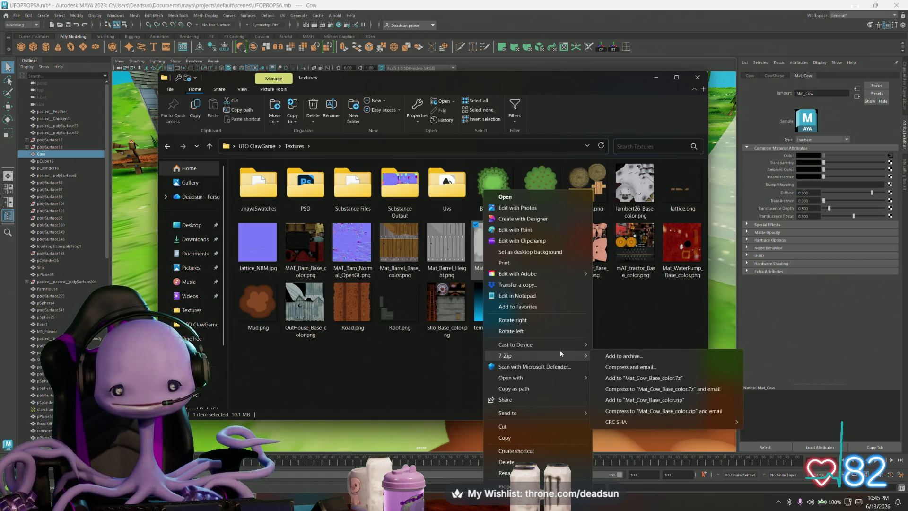
mouse_move(536, 343)
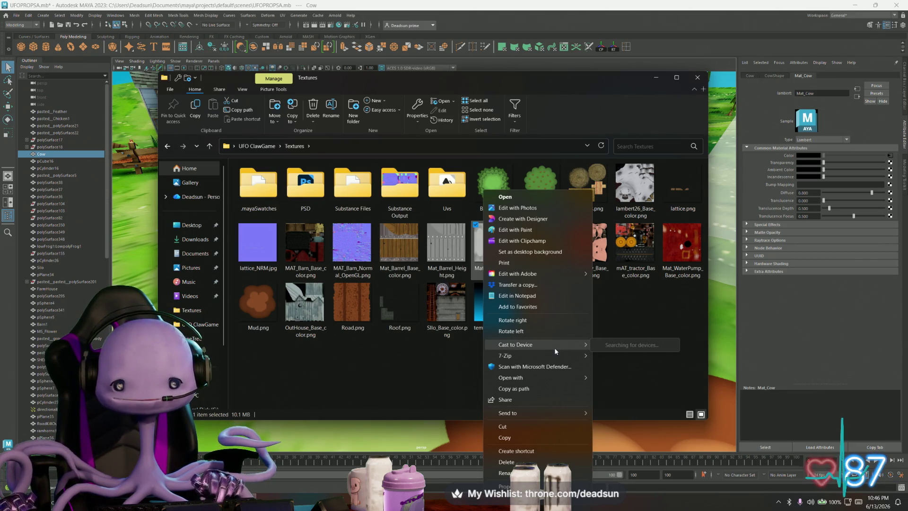
click(624, 388)
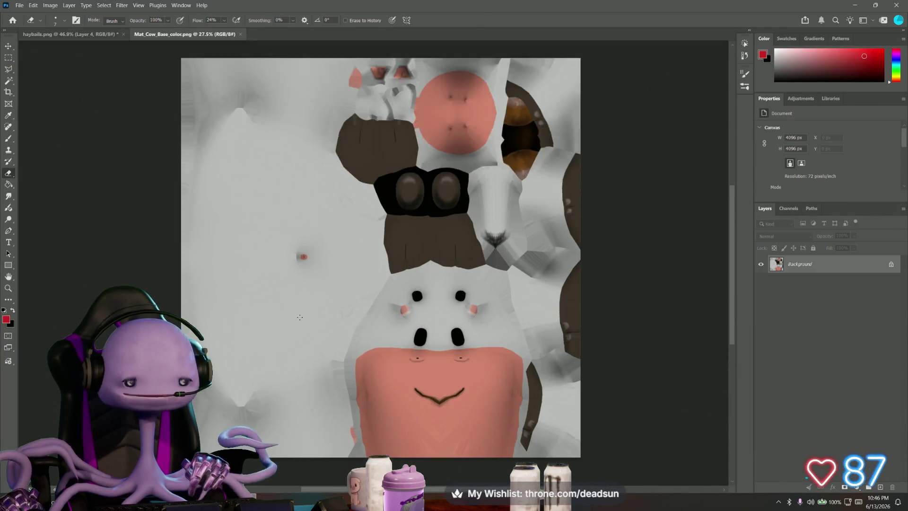
alt+scroll(299, 319, up, 2)
alt+scroll(299, 318, down, 2)
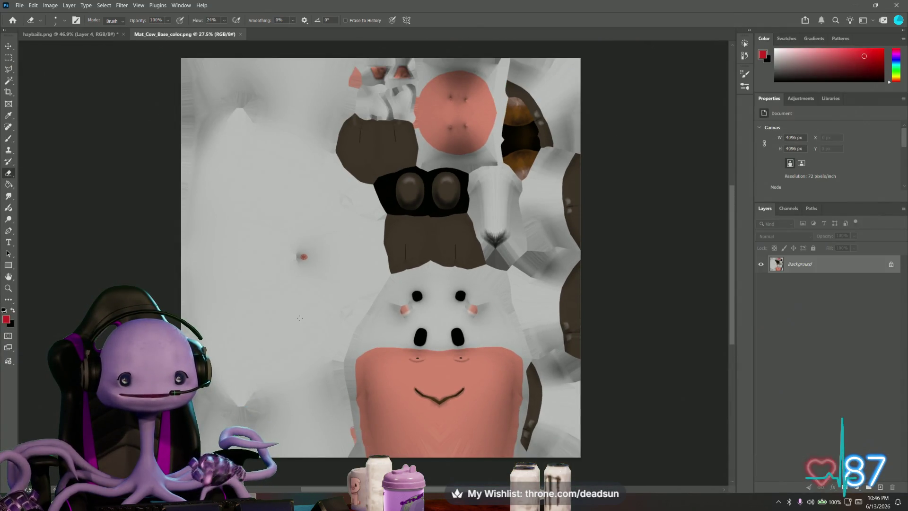
Switch back to the Maya window
key(alt+Tab)
key(Tab)
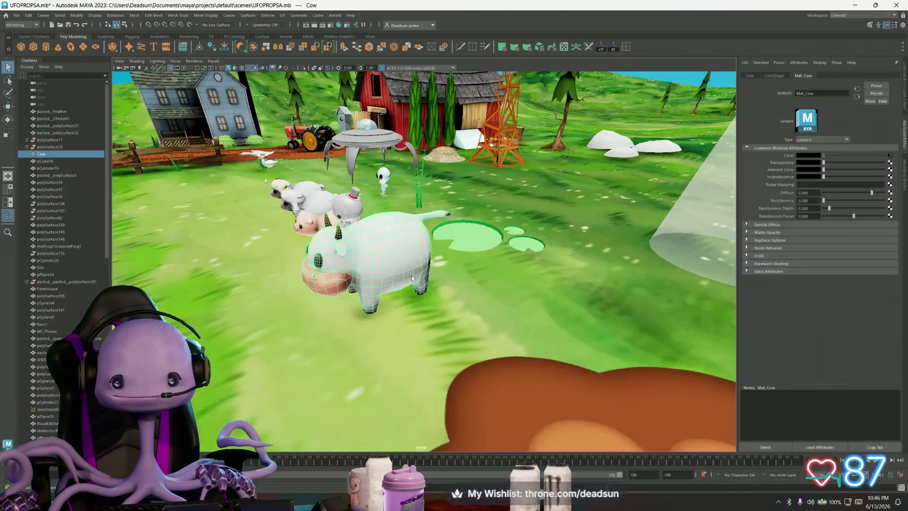
Bring up the UV Editor's UV Snapshot settings for the cow
click(284, 15)
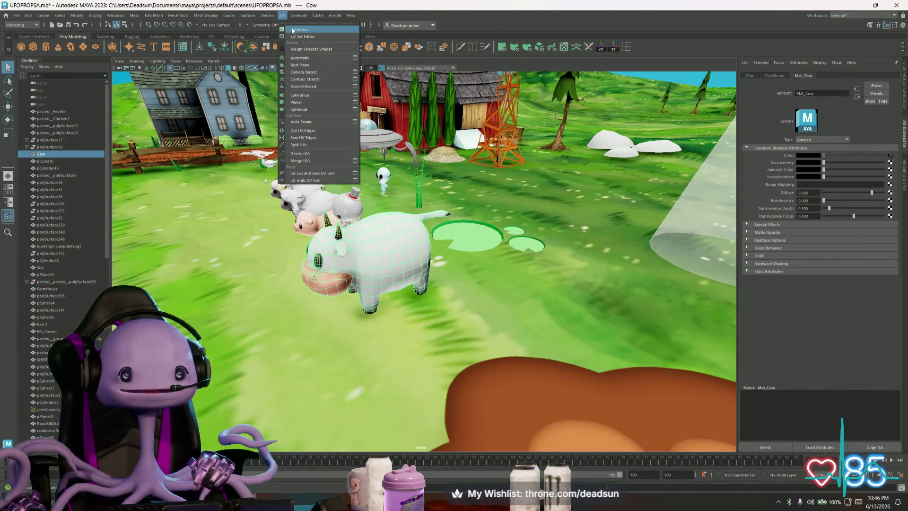
click(293, 30)
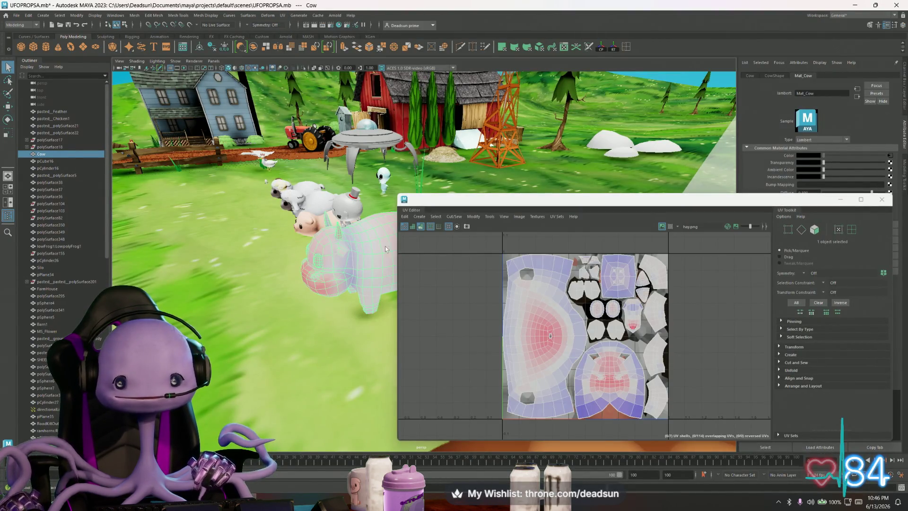
click(504, 216)
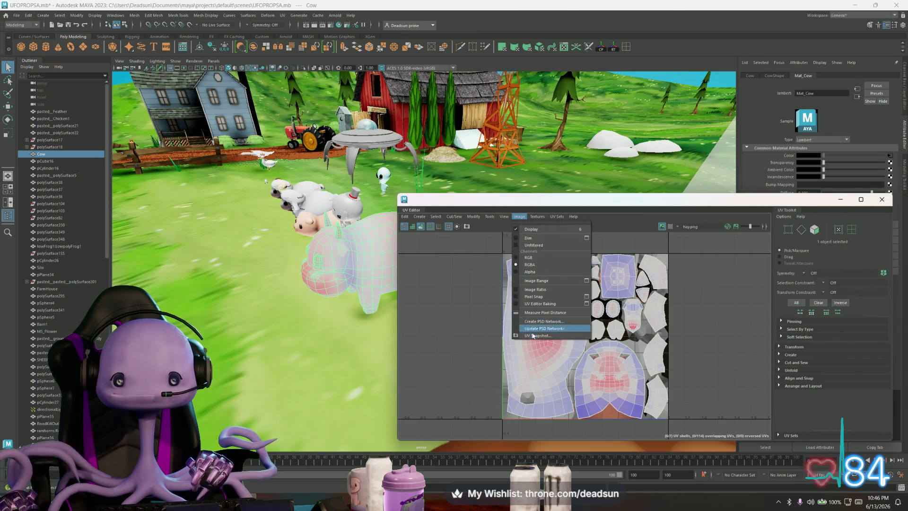
click(549, 331)
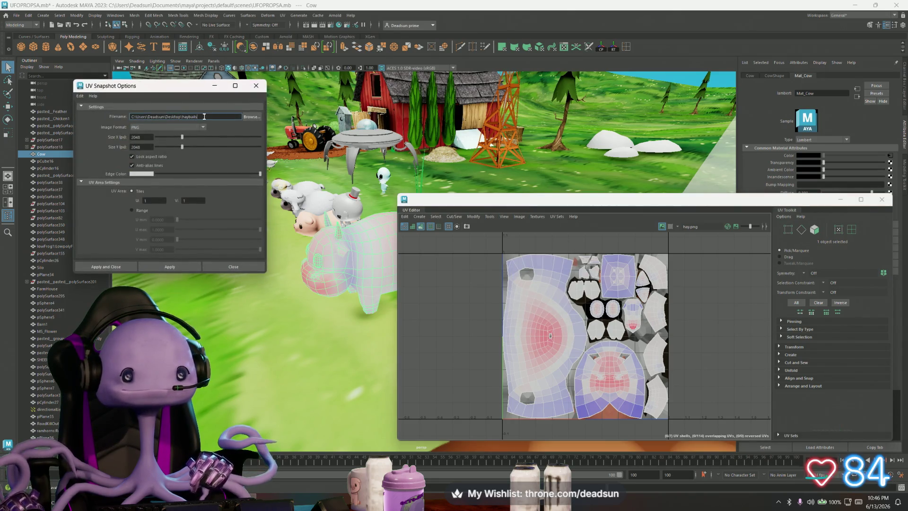
Export the UV snapshot as CowUVS on the Desktop, overwriting the old file, and close the UV Editor
key(BackSpace)
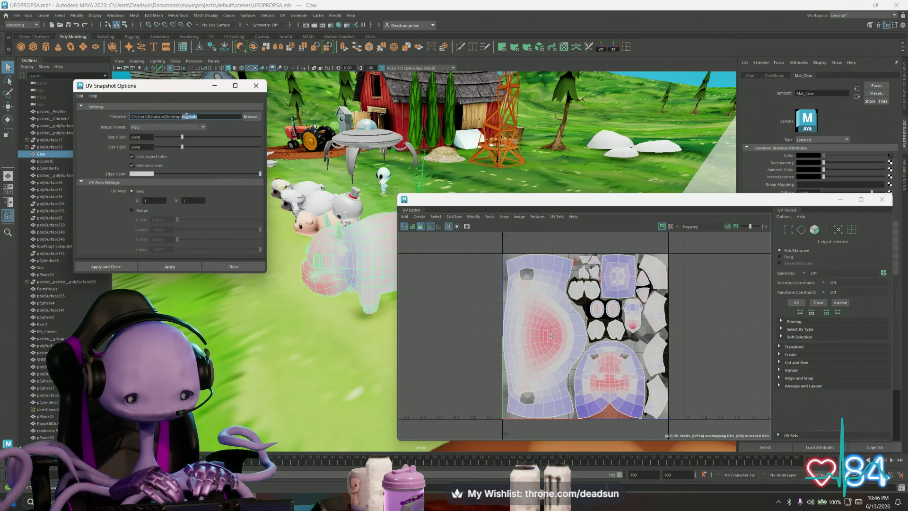
text(CowUVS)
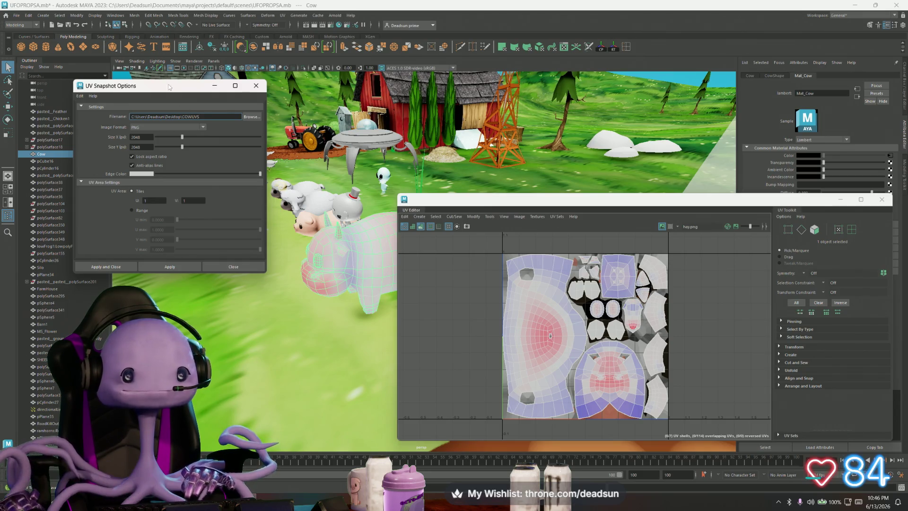
click(170, 267)
click(437, 255)
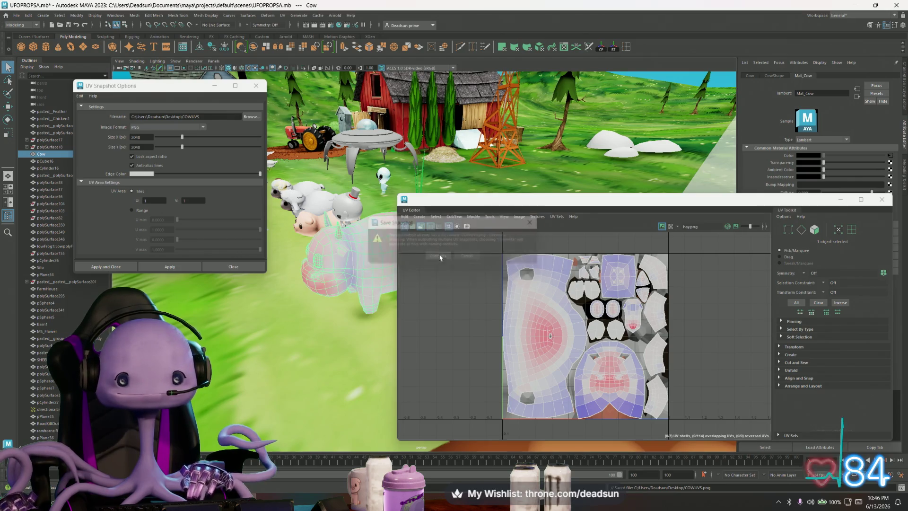
click(233, 266)
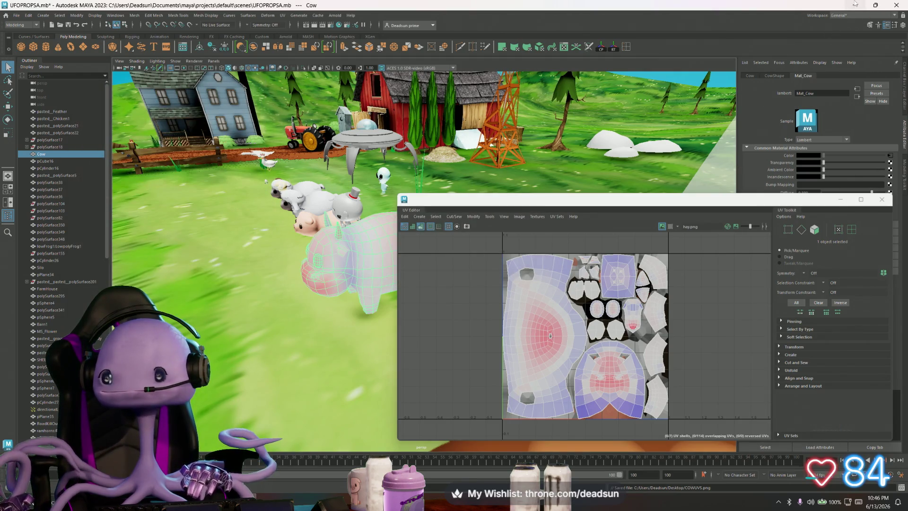
click(882, 198)
click(16, 15)
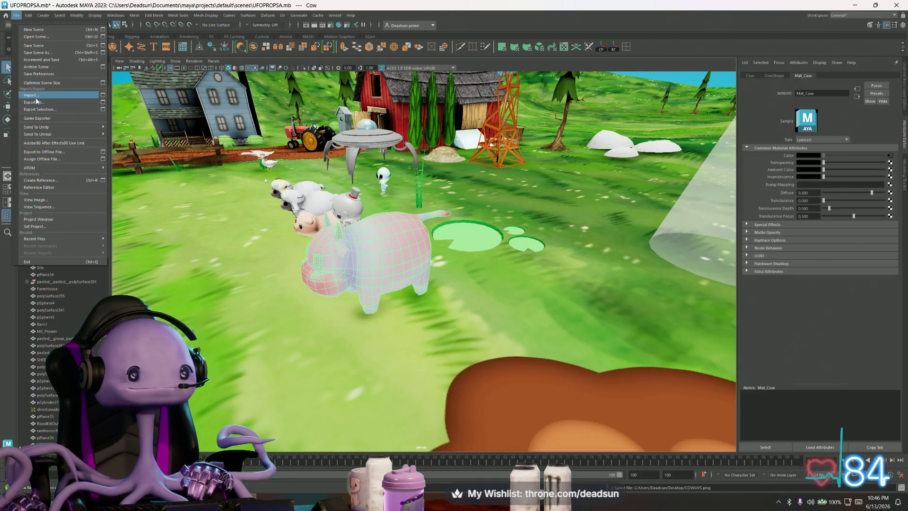
Save the UFOPROPSA scene and bring Photoshop forward, shrunk to reveal the desktop files
click(36, 45)
click(855, 4)
drag(710, 7, 668, 61)
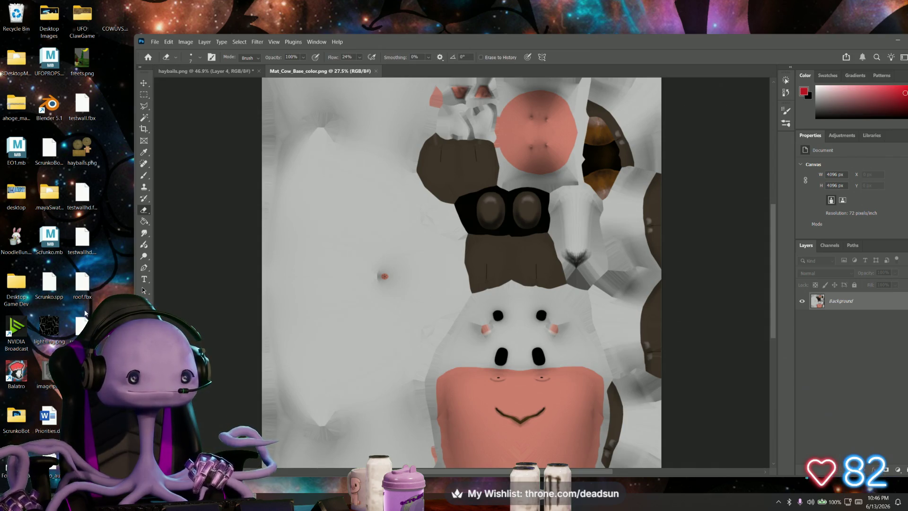
Place COWUVS.png on the cow texture and scale it to cover the whole canvas
drag(83, 285, 462, 273)
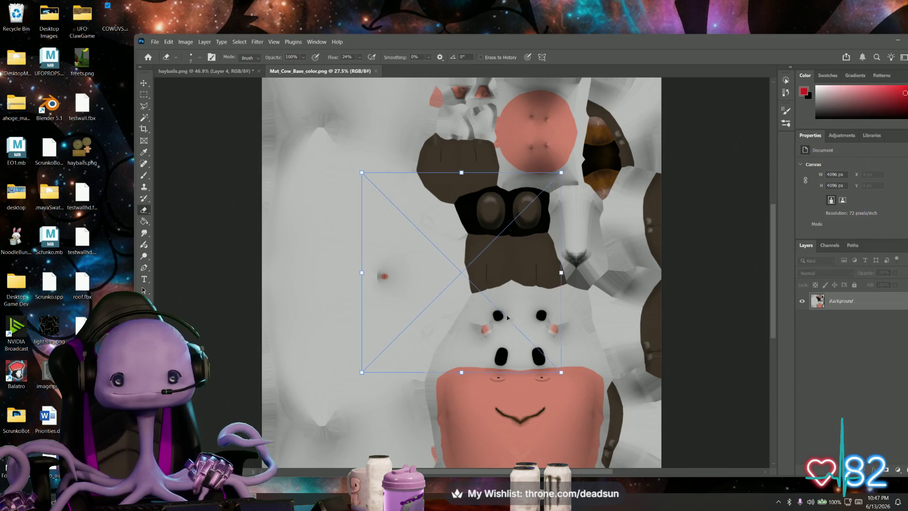
drag(415, 196, 383, 186)
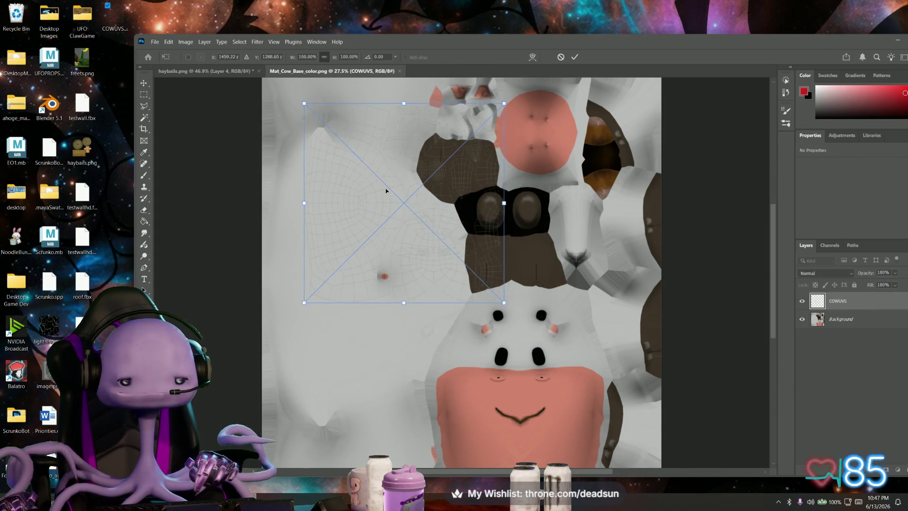
alt+scroll(384, 186, down, 1)
drag(368, 150, 336, 130)
drag(441, 254, 592, 406)
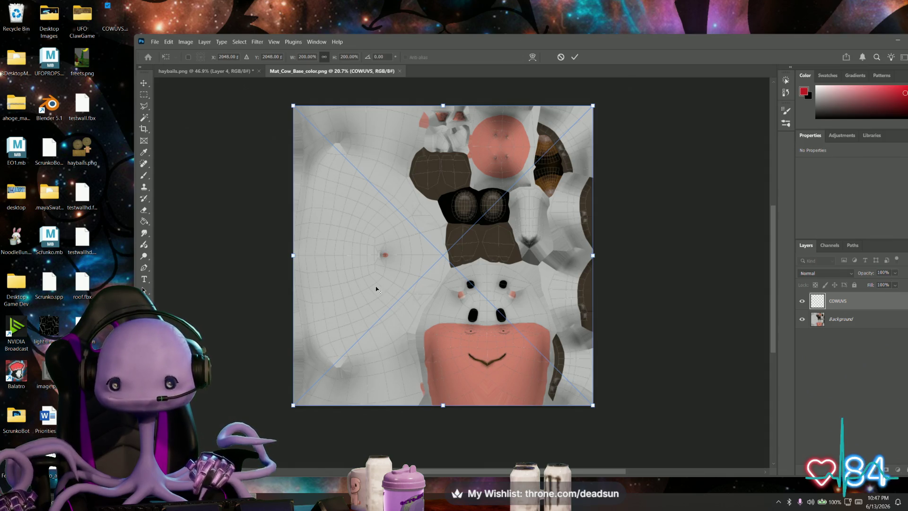
Hide the Background layer, maximize Photoshop and add a new empty layer
click(803, 319)
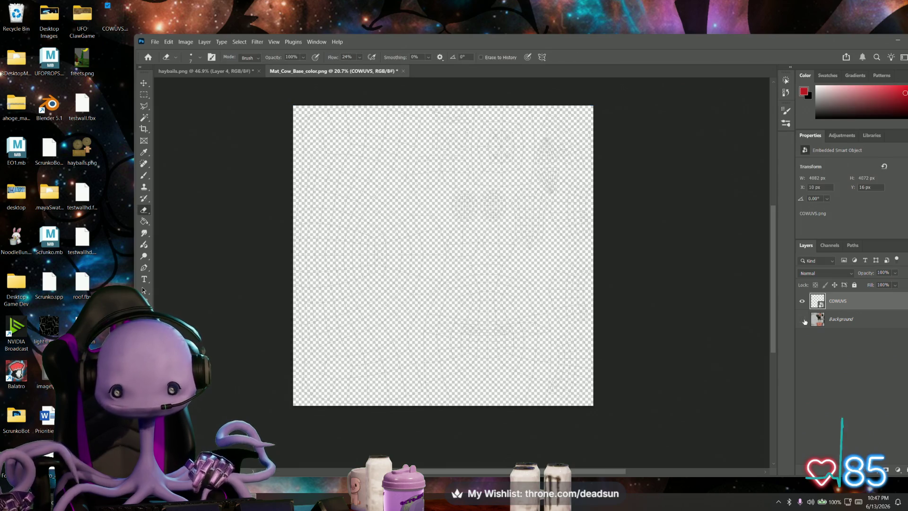
click(840, 321)
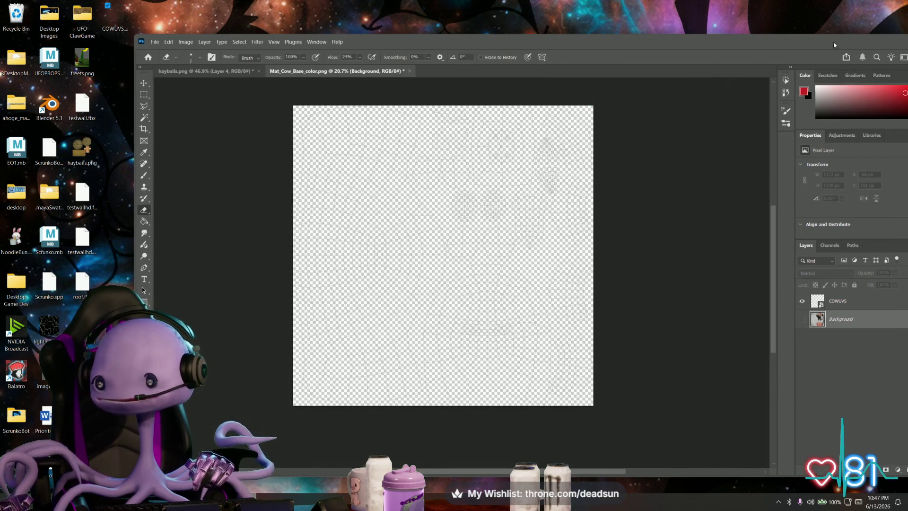
drag(880, 41, 852, 35)
click(851, 34)
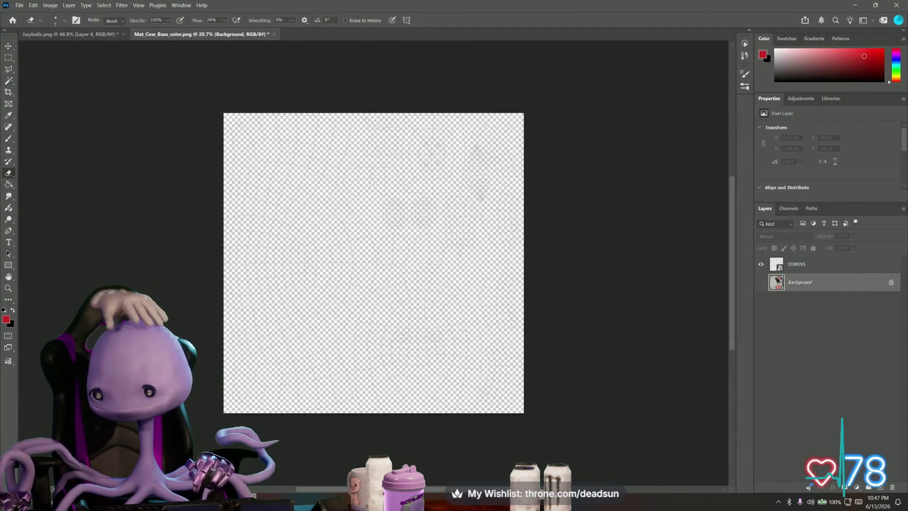
key(ctrl+shift+alt+n)
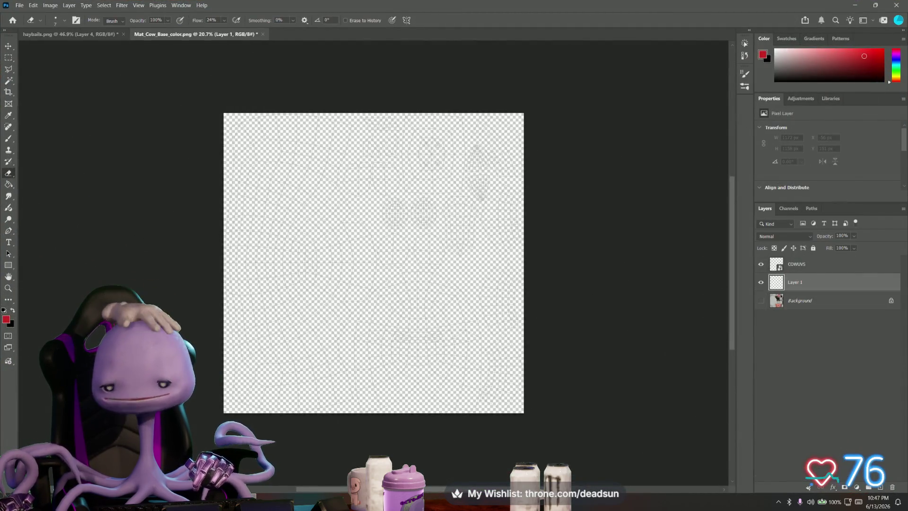
Fill the new layer solid black with the Paint Bucket beneath the COWUVS layer
click(14, 315)
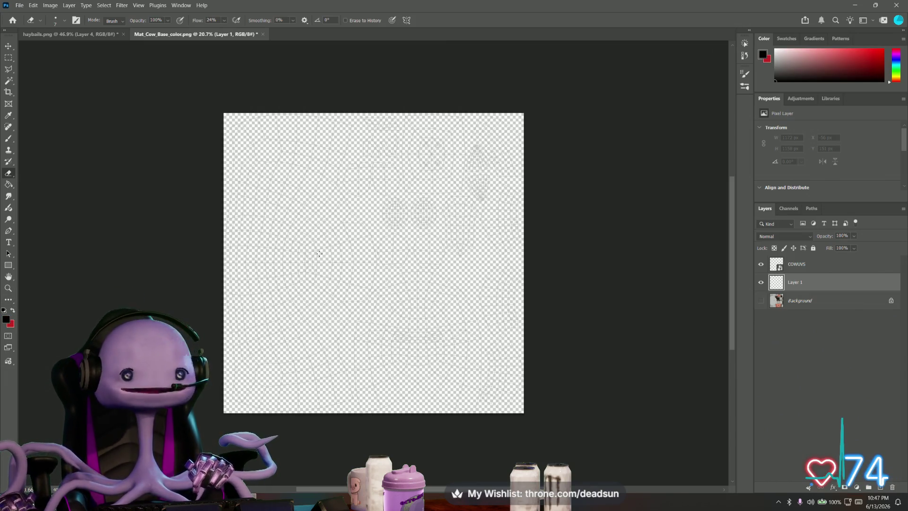
click(9, 184)
click(314, 189)
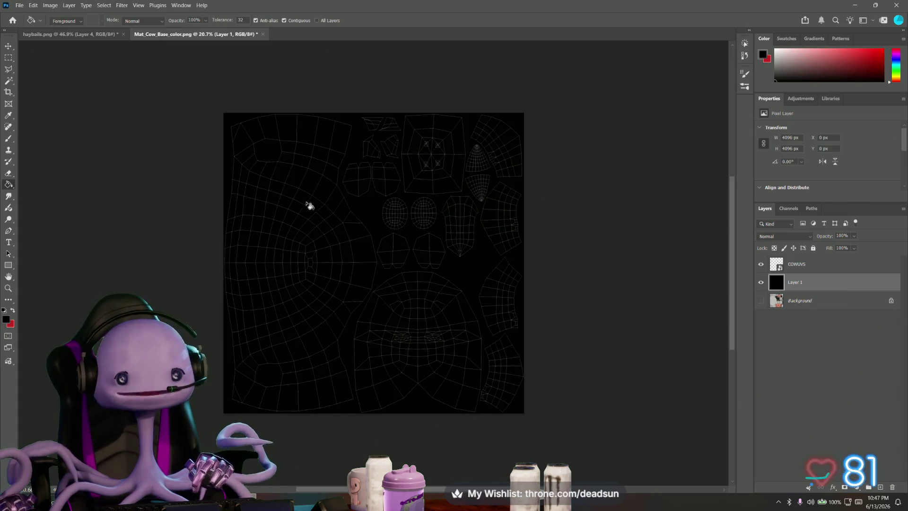
alt+scroll(297, 303, up, 2)
alt+scroll(299, 304, up, 2)
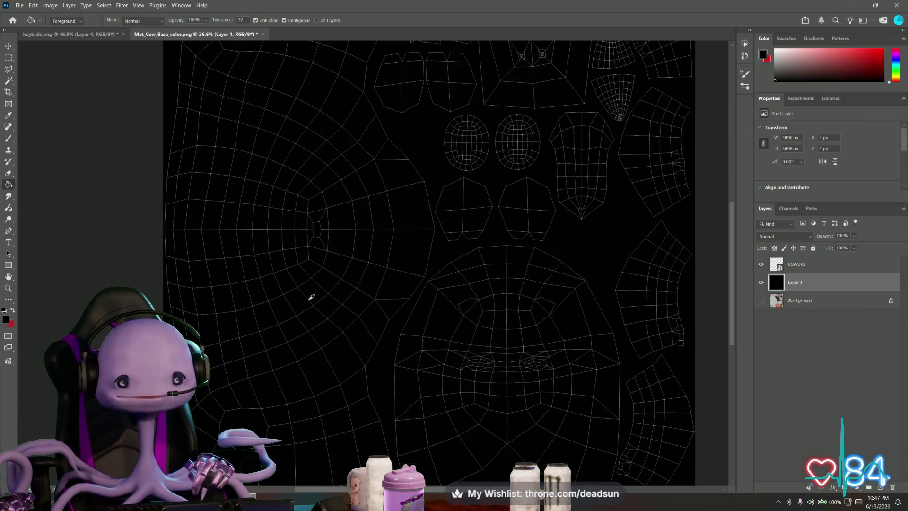
alt+scroll(310, 300, down, 1)
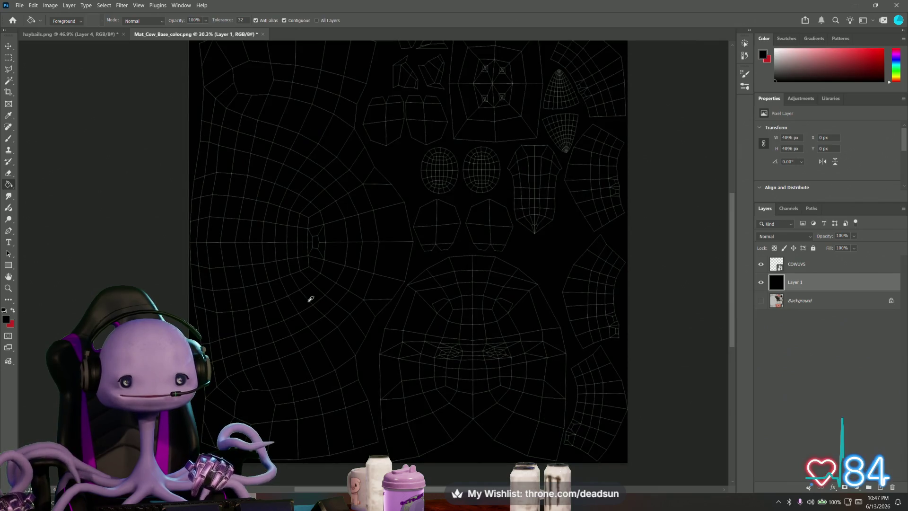
alt+scroll(314, 295, up, 2)
alt+scroll(315, 295, down, 3)
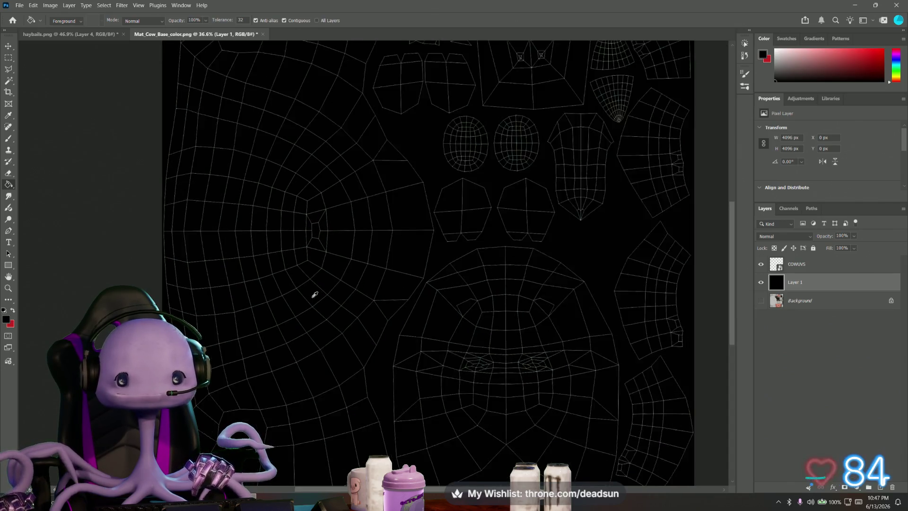
alt+scroll(319, 293, up, 1)
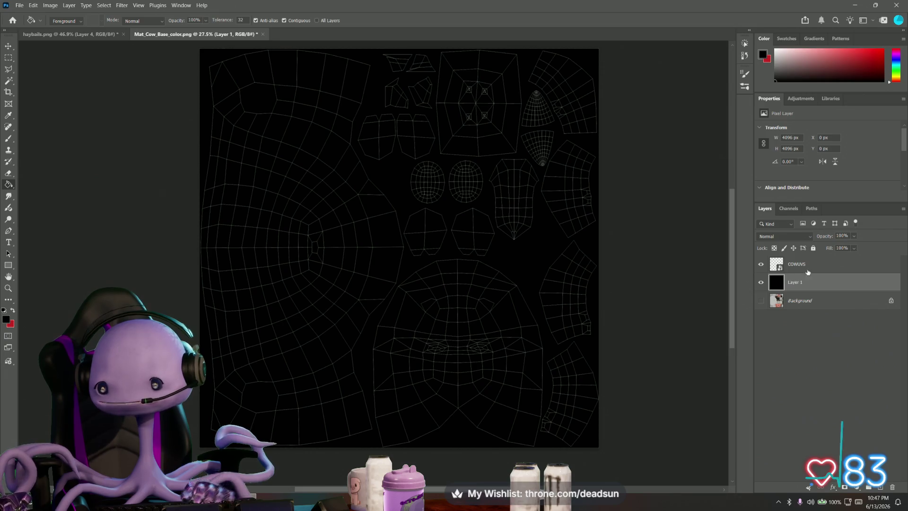
click(776, 266)
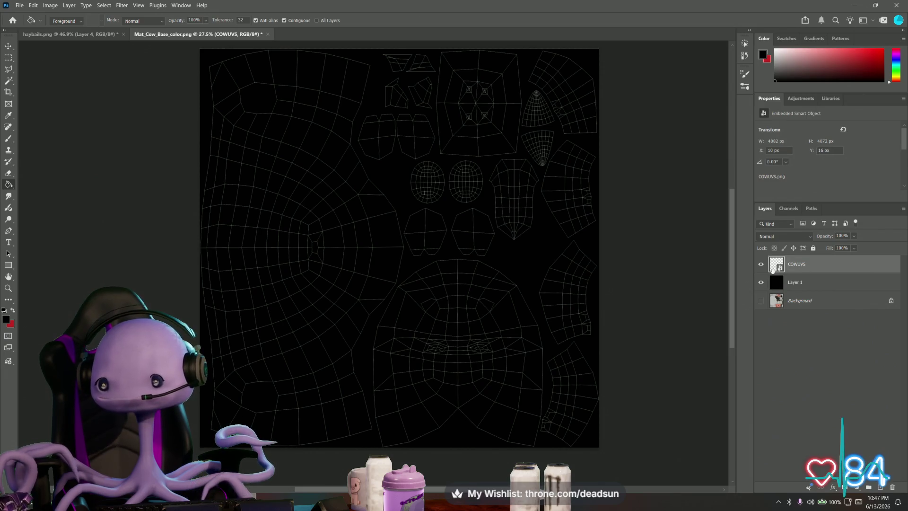
click(801, 284)
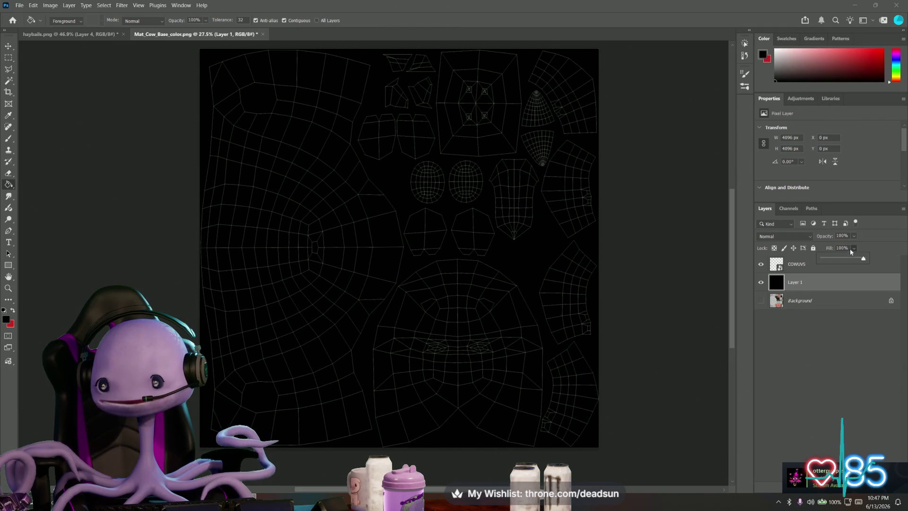
Lower Layer 1's fill to about 68% and show the Background cow texture again
drag(862, 258, 854, 259)
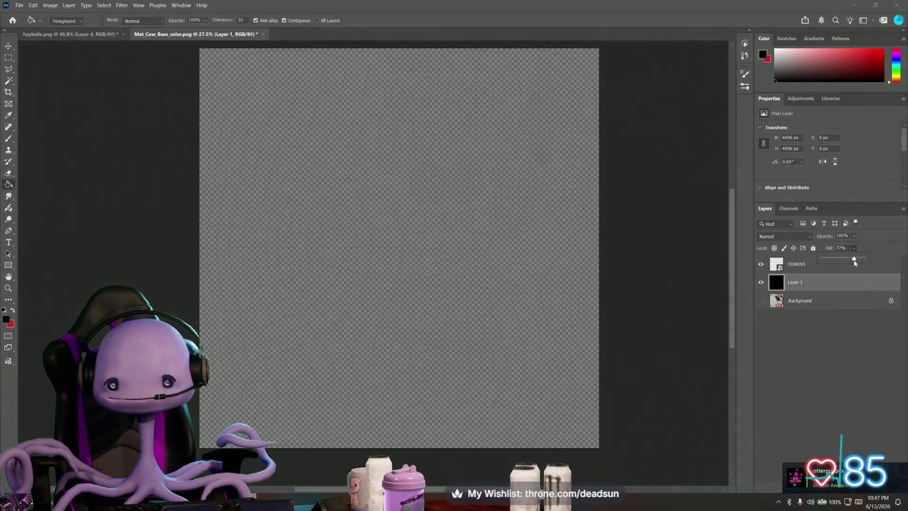
click(761, 301)
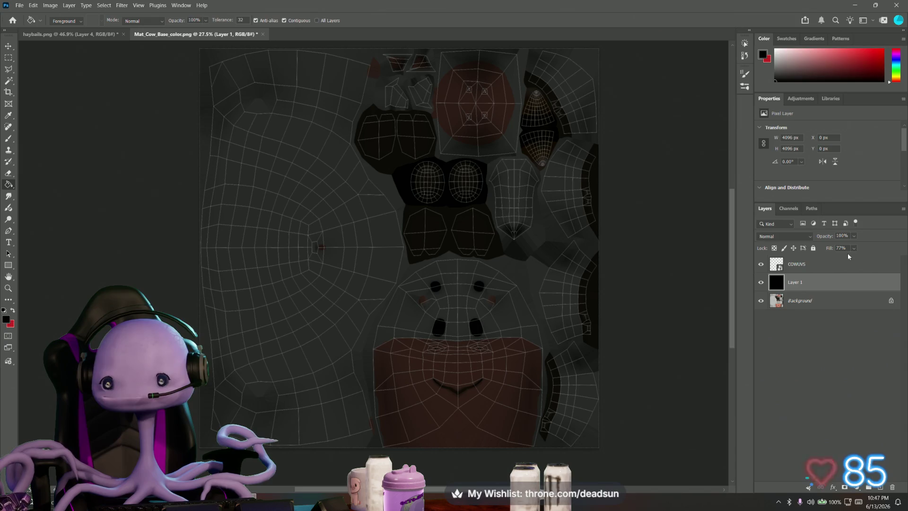
drag(860, 258, 857, 258)
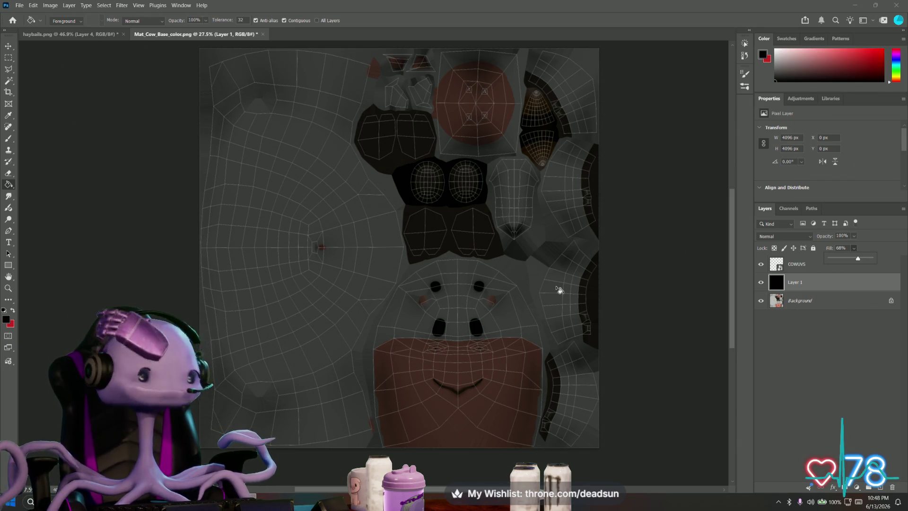
On a new layer, fill an oval Elliptical Marquee selection black on the texture's left side
right_click(9, 57)
click(43, 57)
alt+scroll(223, 213, up, 2)
alt+scroll(318, 191, up, 2)
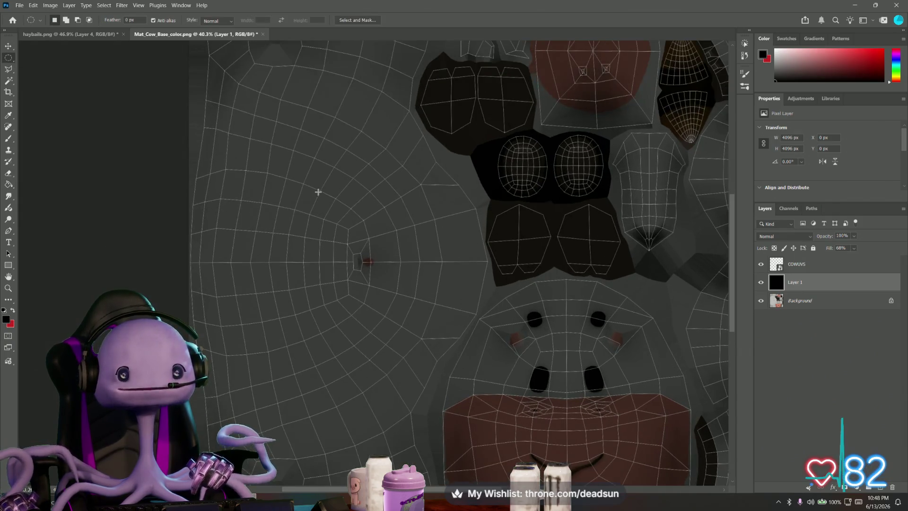
alt+scroll(318, 192, down, 2)
mouse_move(369, 195)
mouse_down()
mouse_move(240, 242)
mouse_move(255, 251)
mouse_move(275, 210)
mouse_move(345, 167)
mouse_up()
alt+scroll(295, 246, up, 1)
alt+scroll(285, 256, up, 1)
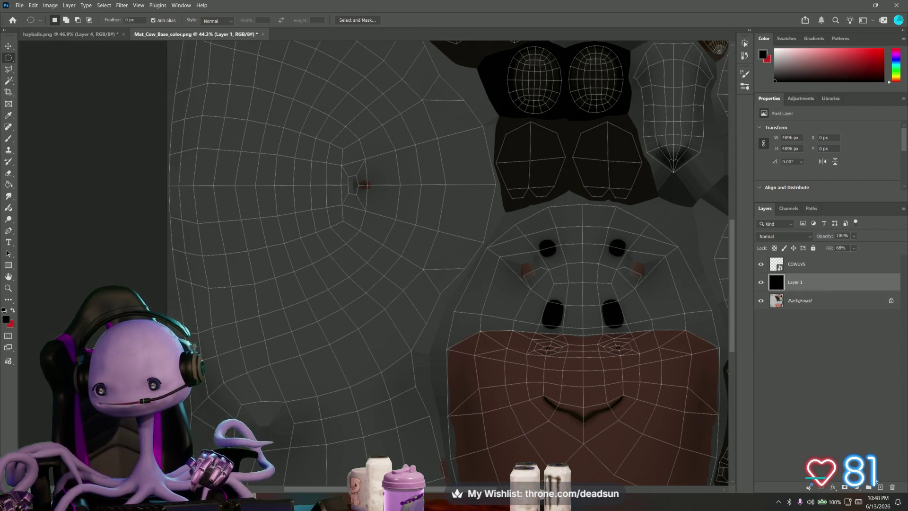
key(ctrl+alt+shift+n)
drag(228, 255, 321, 336)
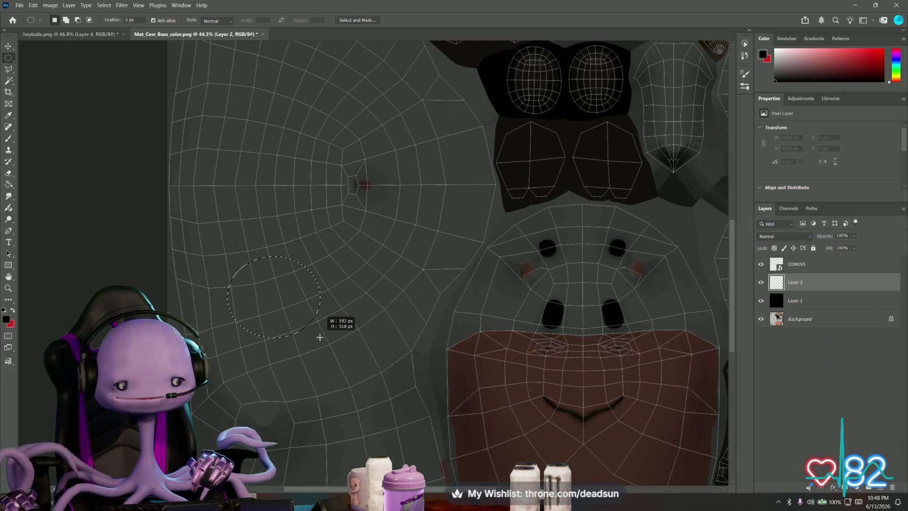
click(9, 185)
click(275, 304)
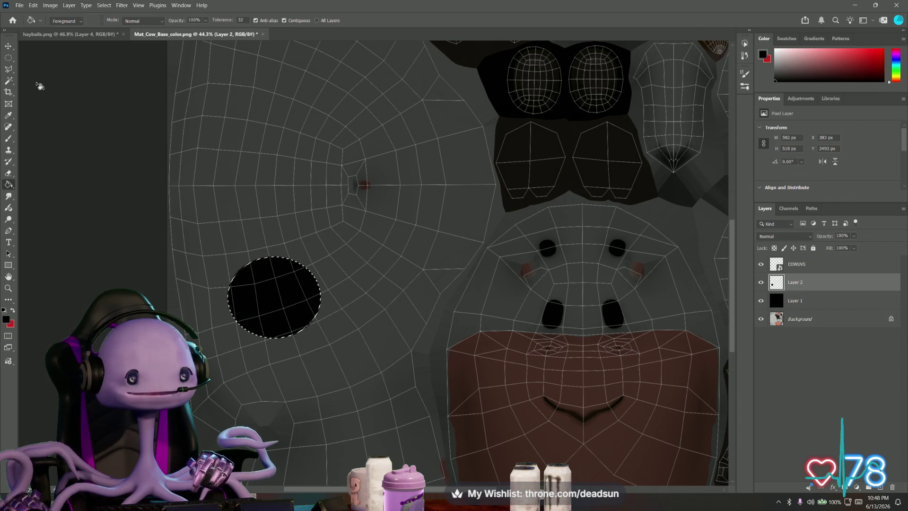
Fill a second overlapping oval black, then outline another oval in the upper-left
click(9, 58)
click(297, 254)
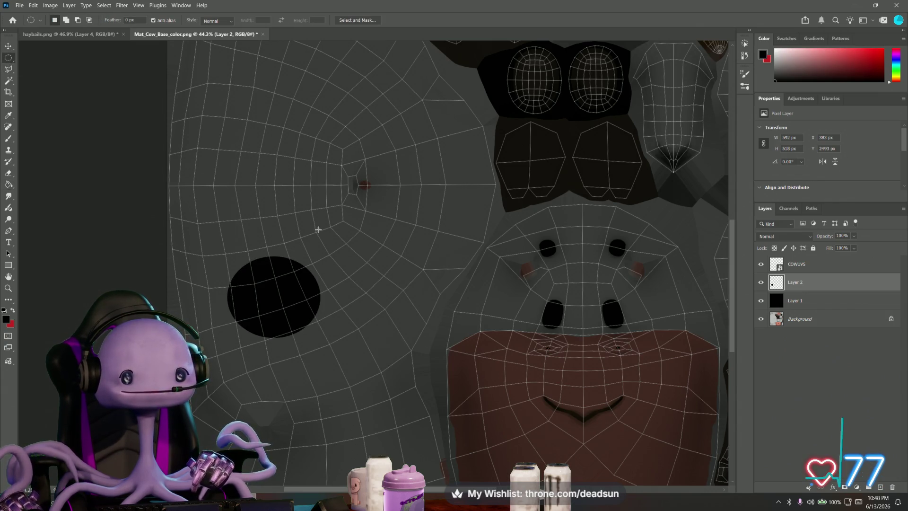
drag(288, 231, 337, 270)
click(9, 127)
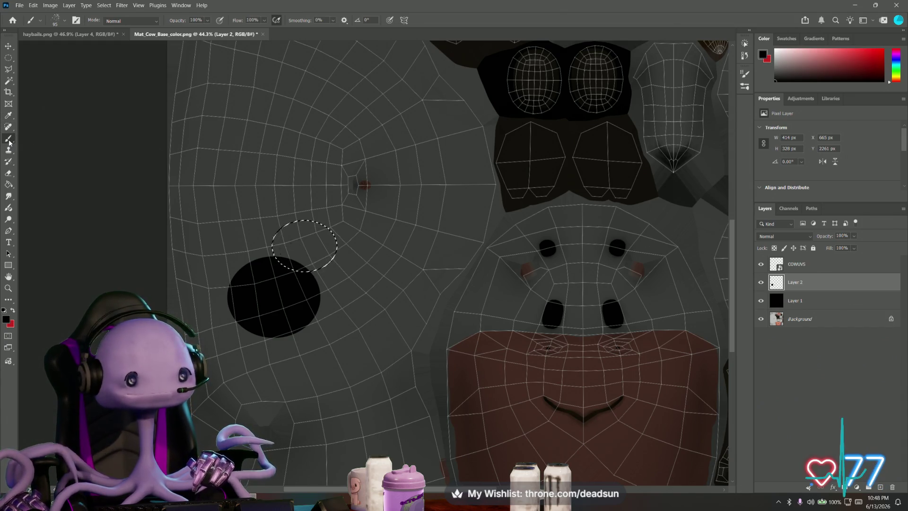
click(10, 184)
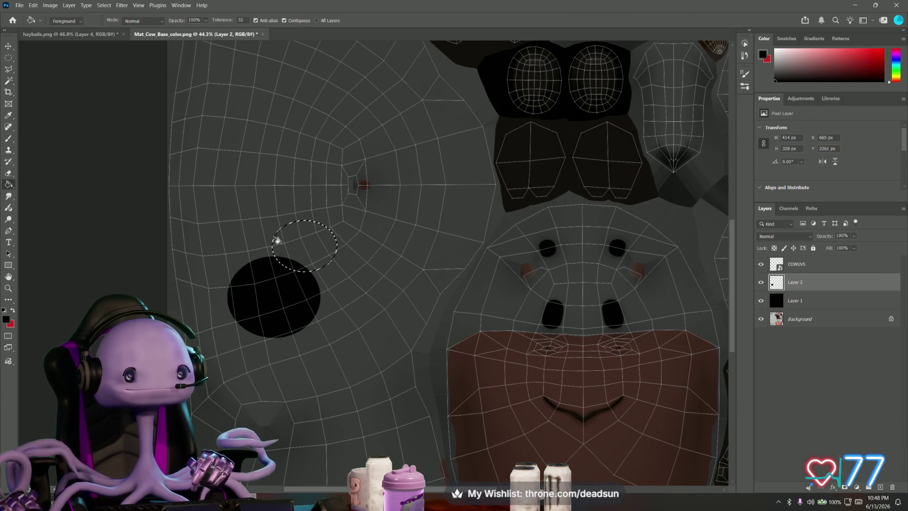
click(305, 244)
alt+scroll(311, 253, down, 2)
alt+scroll(310, 253, up, 1)
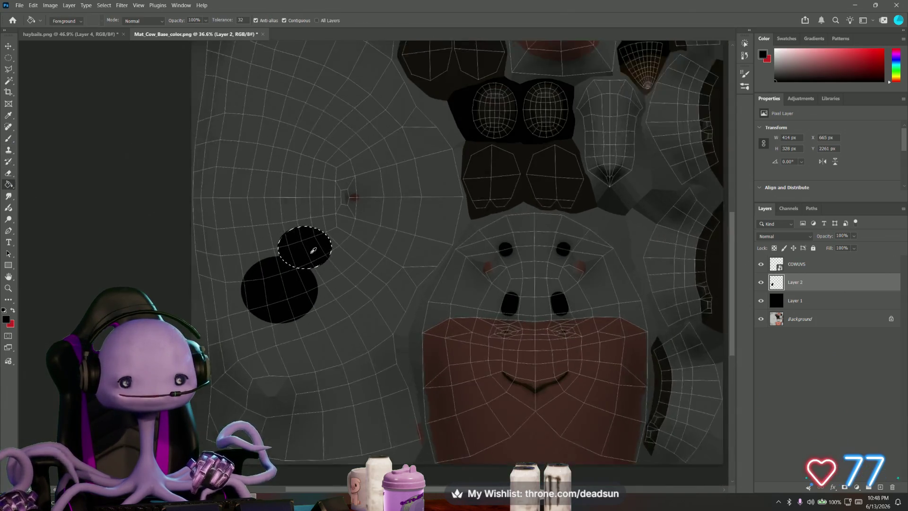
click(8, 56)
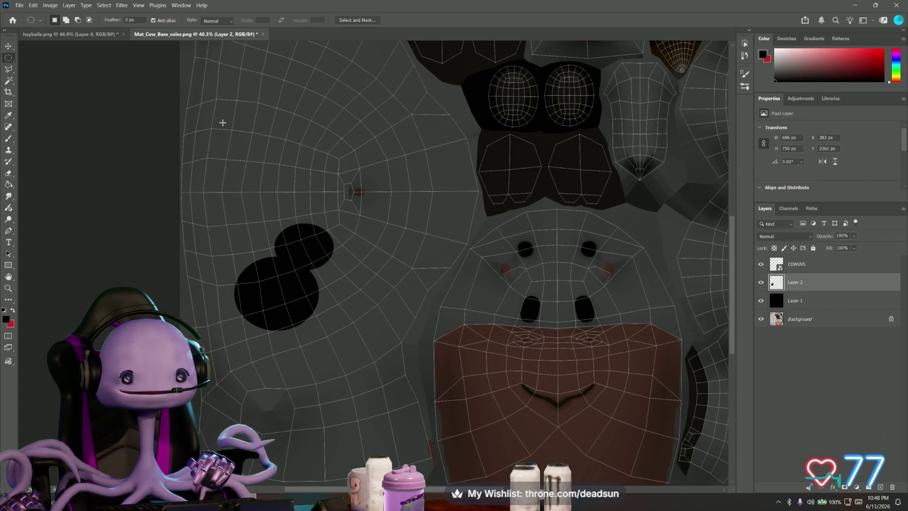
drag(216, 122, 321, 184)
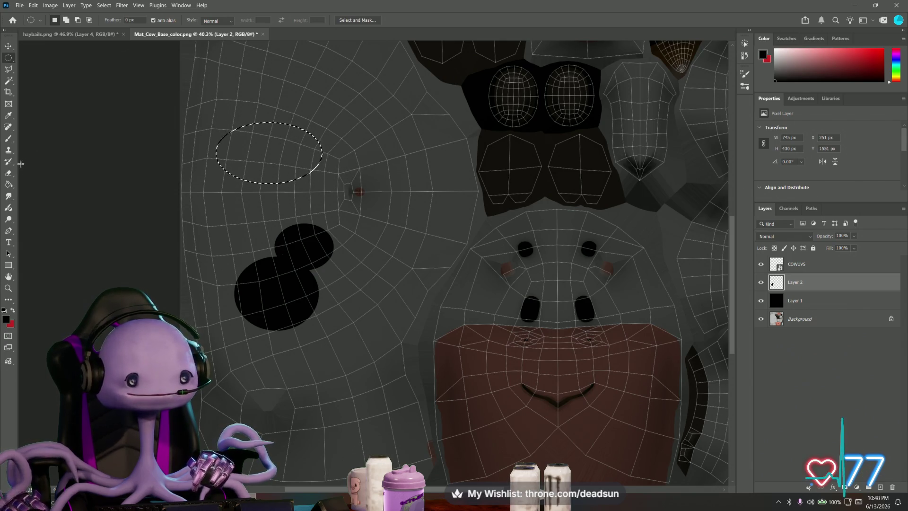
Fill the upper-left oval selection black
click(10, 138)
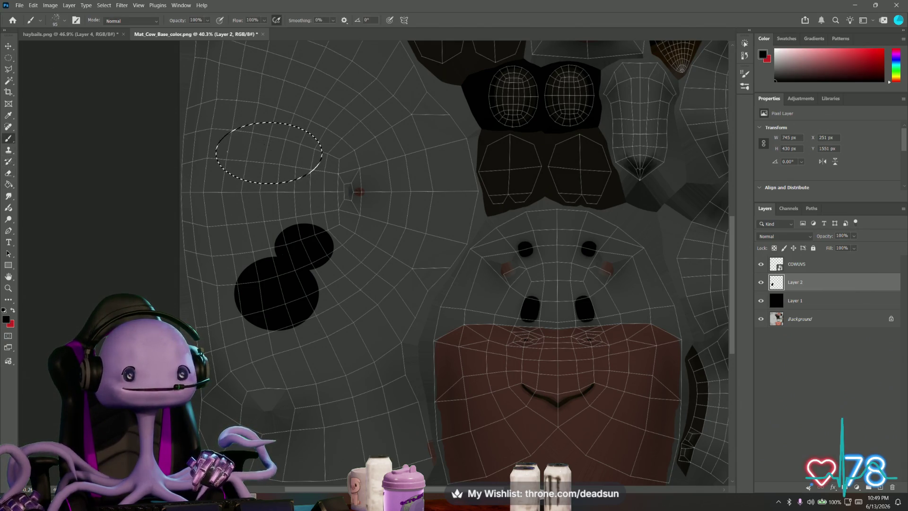
click(9, 175)
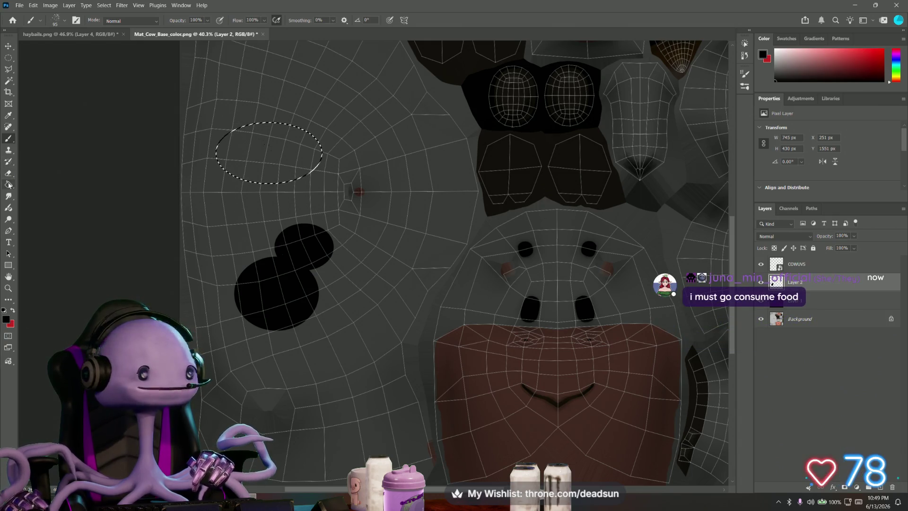
click(252, 164)
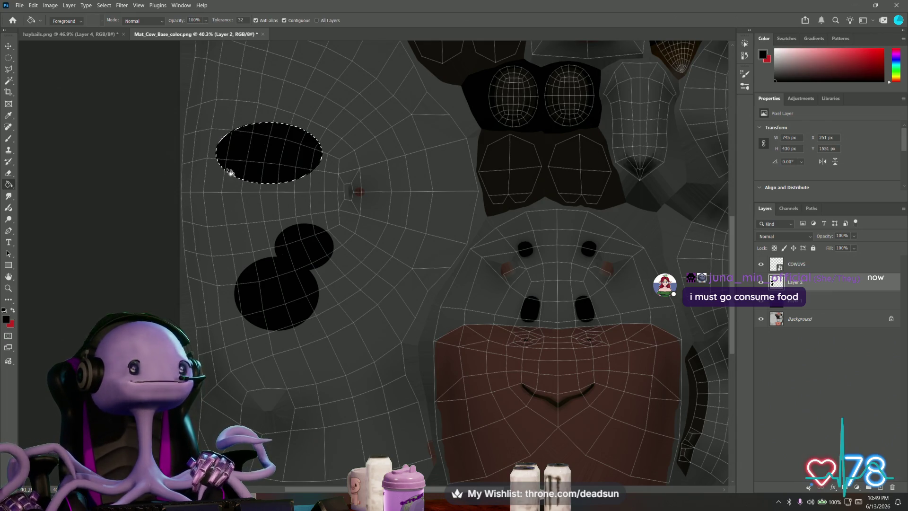
alt+scroll(275, 254, down, 3)
alt+scroll(274, 254, up, 3)
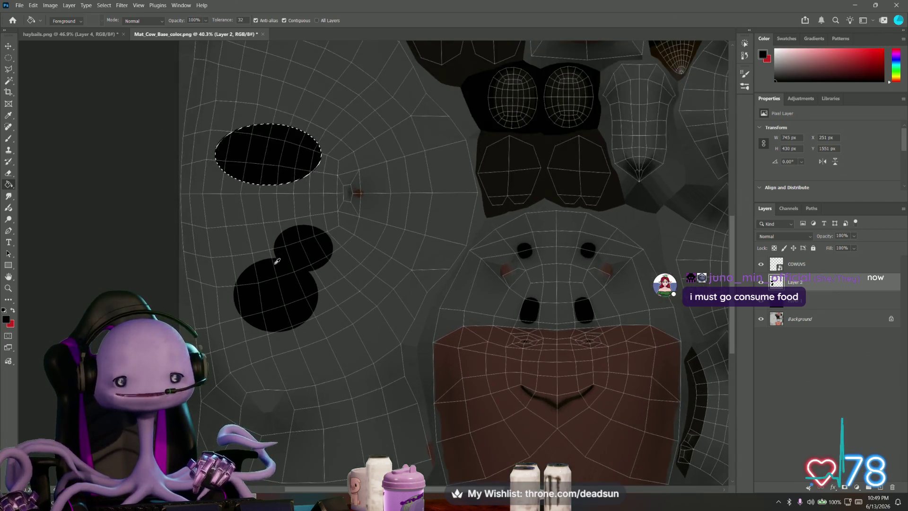
alt+scroll(274, 255, down, 2)
alt+scroll(273, 260, up, 2)
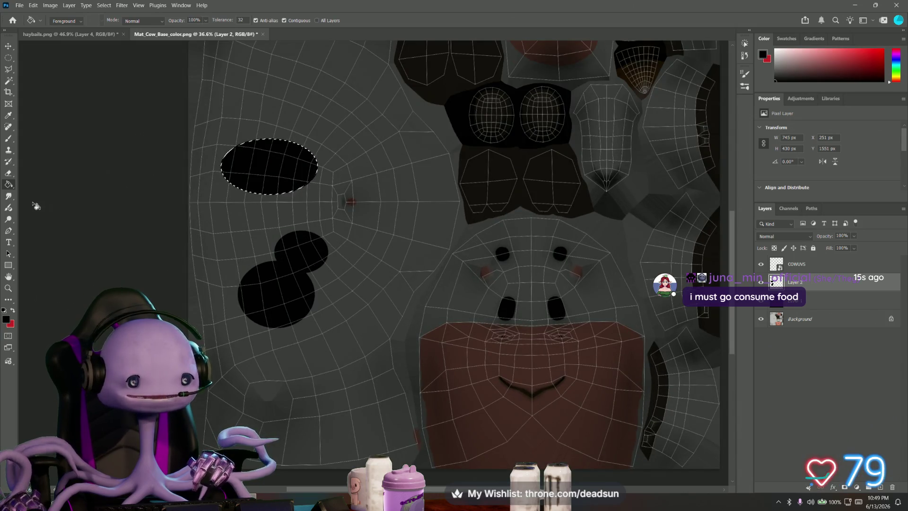
Outline and fill black another oval below the spots, then show the cow colour layer
click(9, 59)
drag(320, 382, 381, 427)
drag(329, 361, 366, 419)
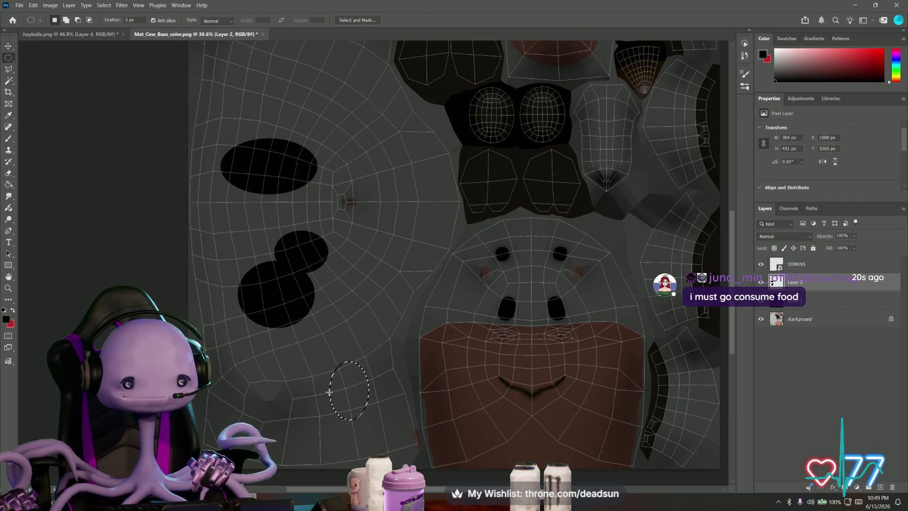
click(9, 186)
click(351, 391)
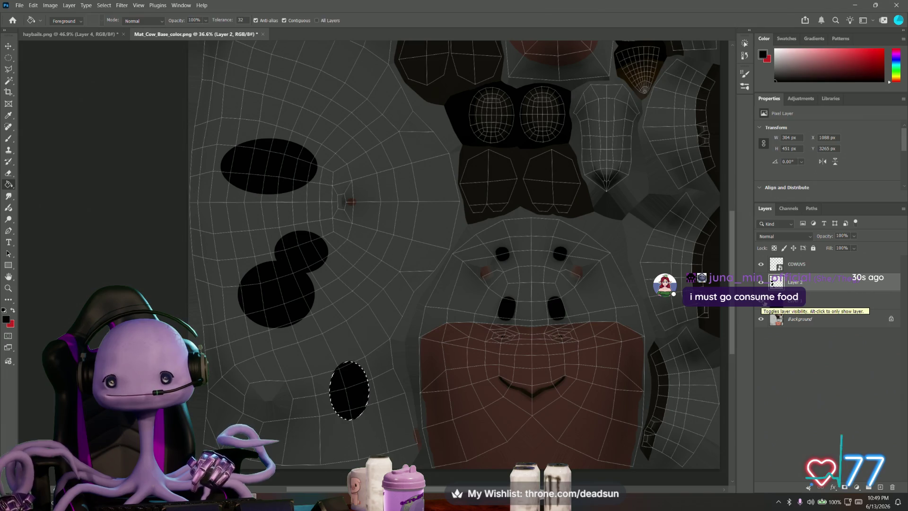
click(761, 299)
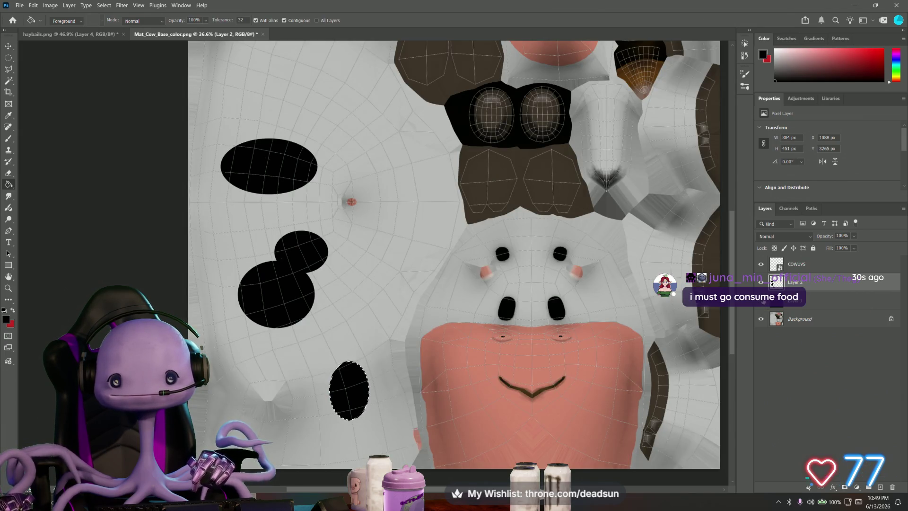
alt+scroll(389, 369, down, 2)
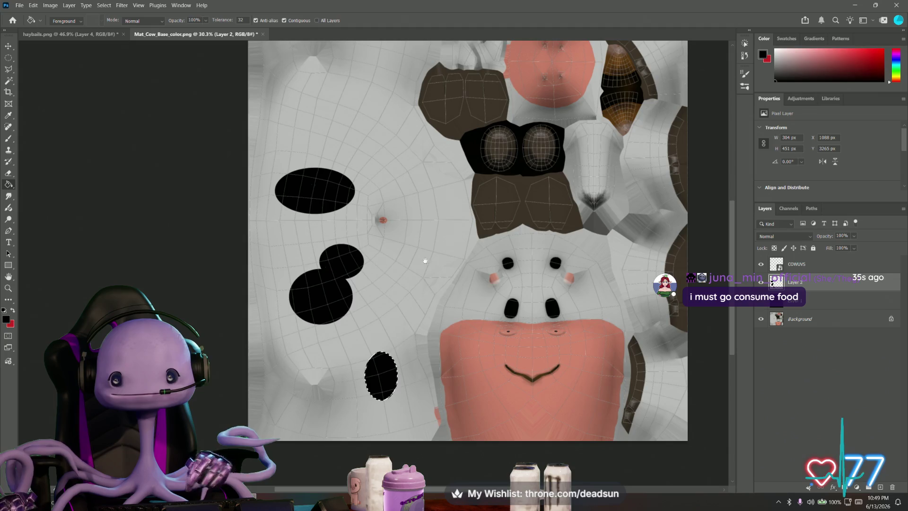
Pan the texture view to reveal its top around the chin area
mouse_move(412, 284)
mouse_down()
mouse_move(428, 362)
mouse_move(409, 338)
mouse_move(379, 341)
mouse_move(349, 328)
mouse_up()
alt+scroll(433, 262, up, 8)
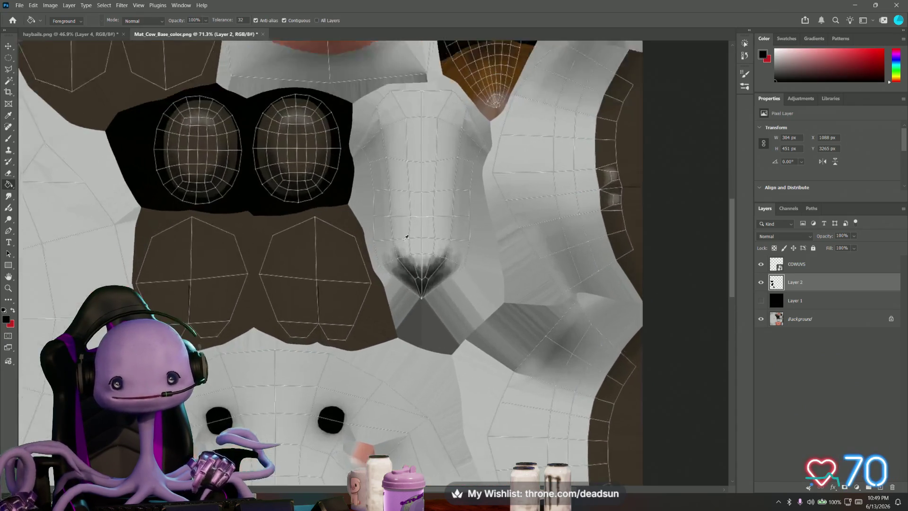
alt+scroll(433, 263, down, 2)
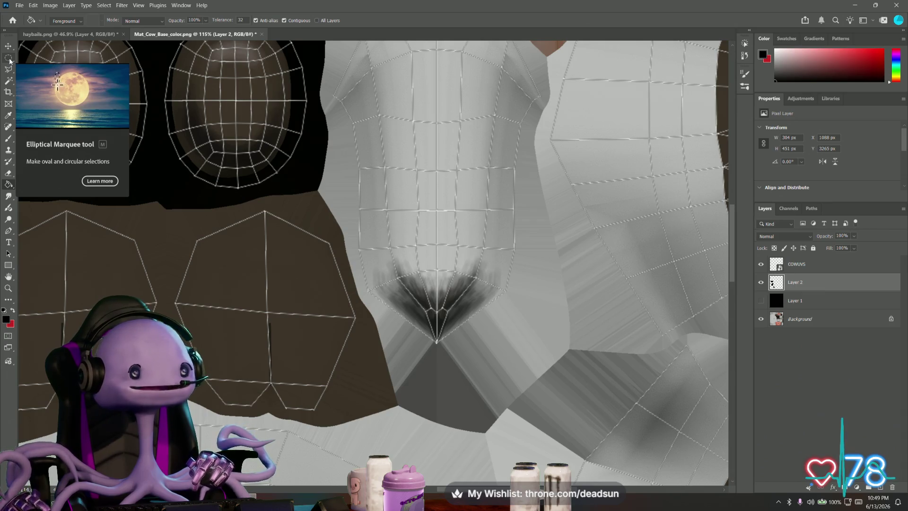
Set the Brush to the Hard Round preset at 6 px size
right_click(9, 80)
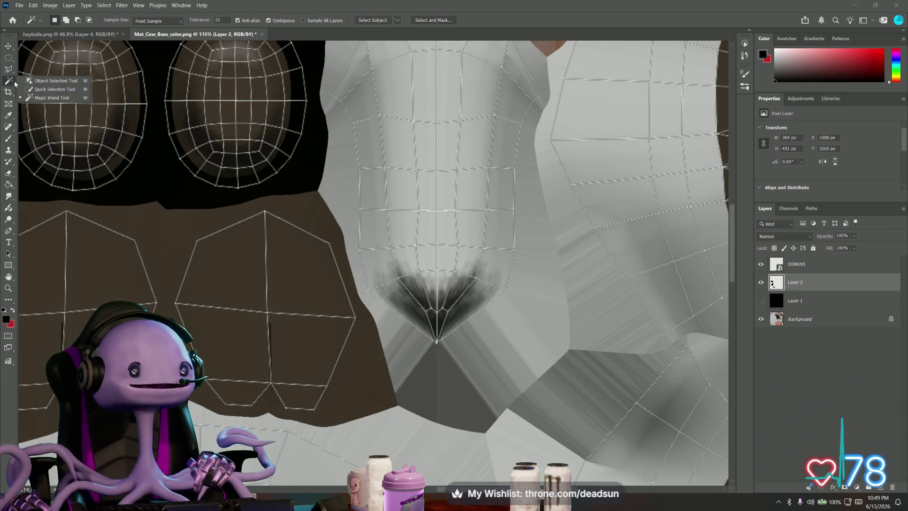
click(9, 85)
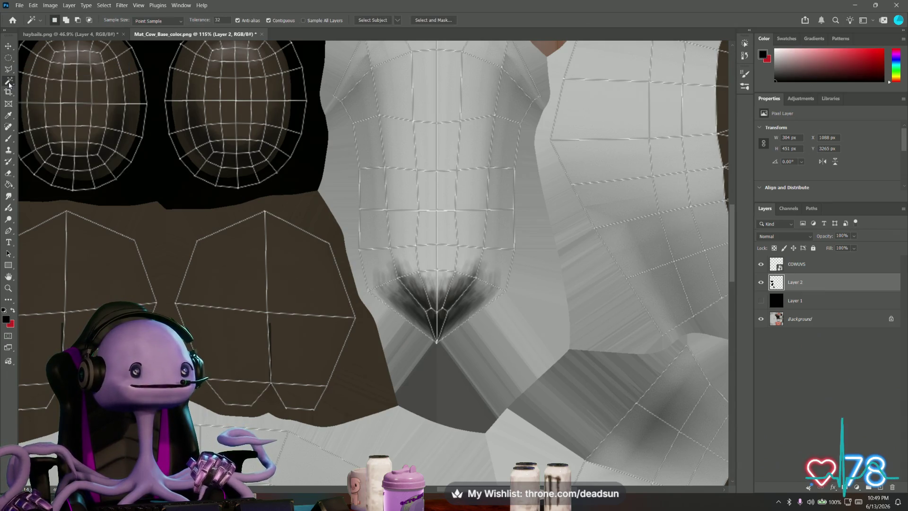
click(9, 140)
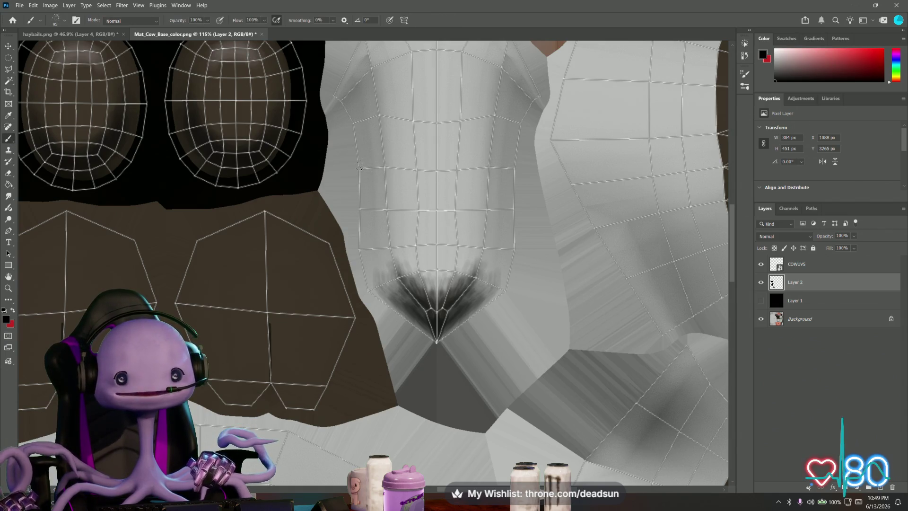
click(57, 20)
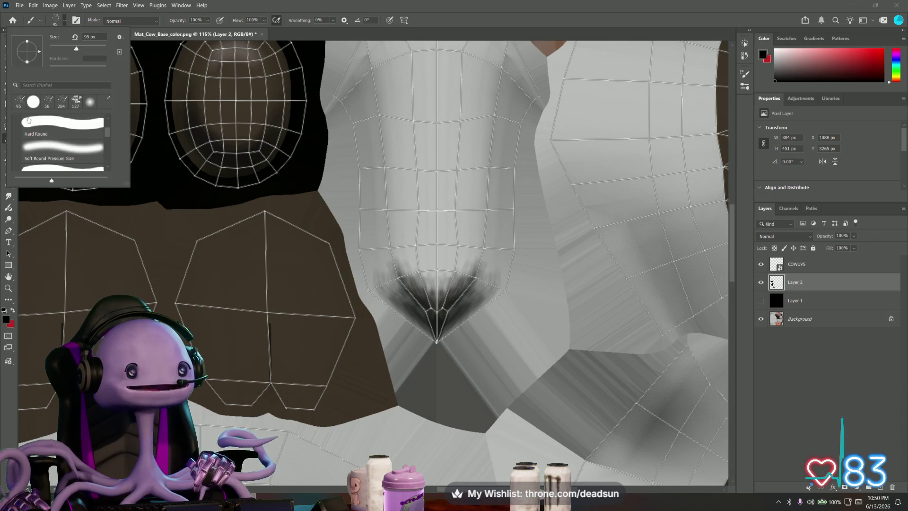
scroll(49, 117, up, 1)
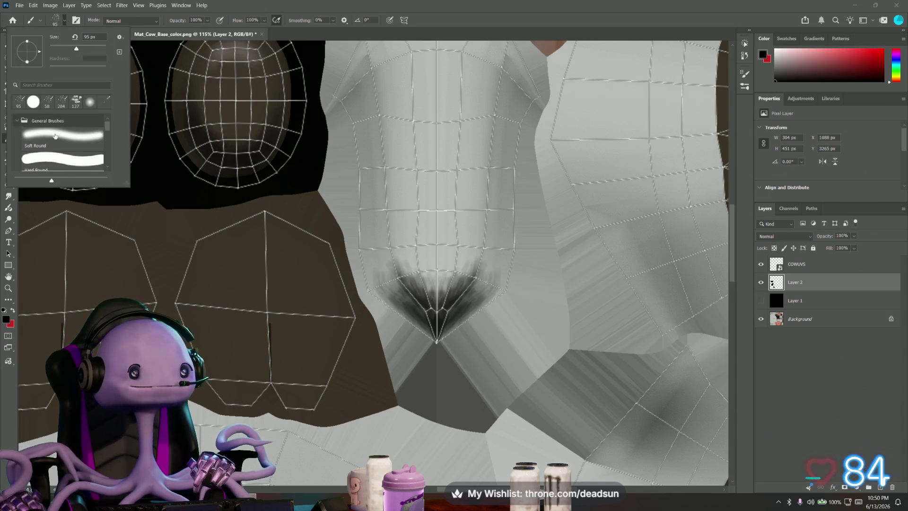
click(52, 166)
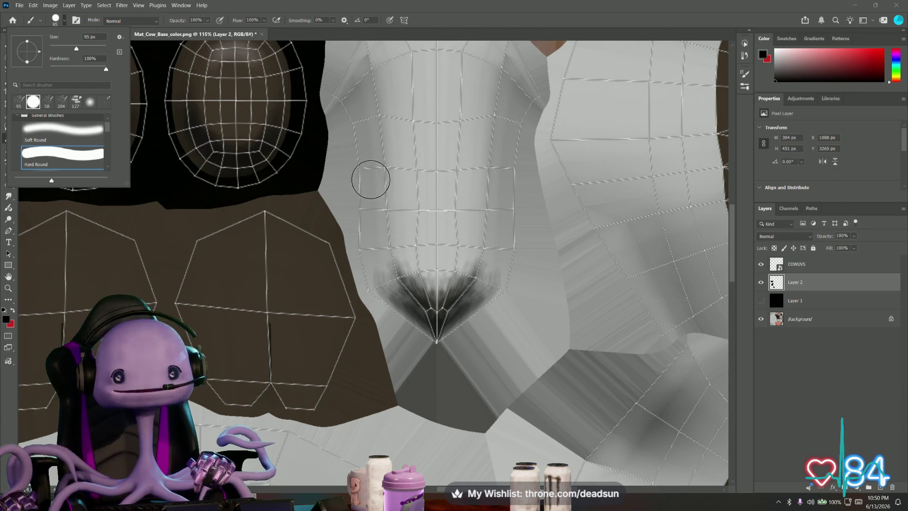
click(31, 22)
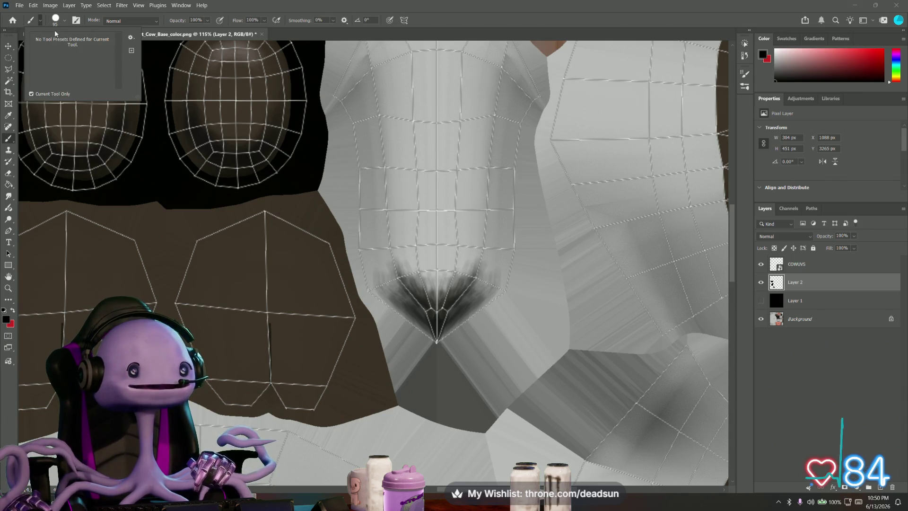
click(56, 21)
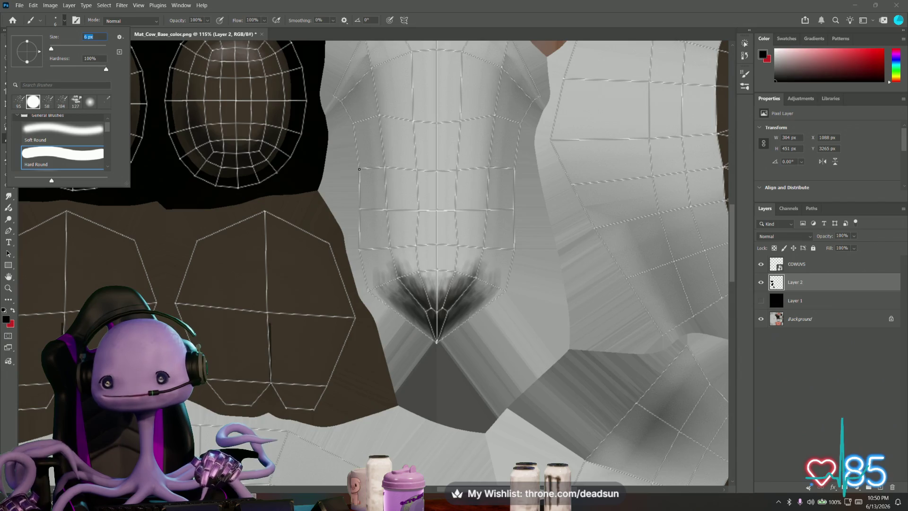
key(Return)
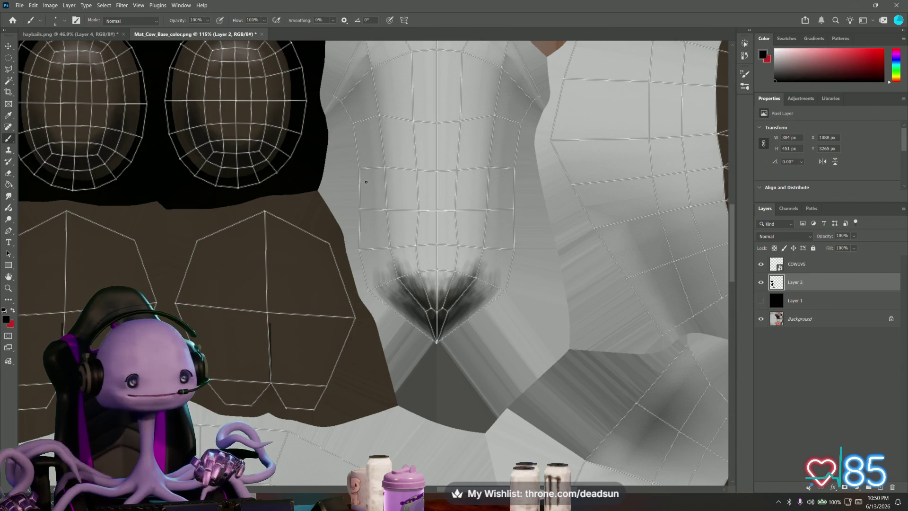
Paint a black zigzag stroke across the pale piece above the chin shape
click(9, 58)
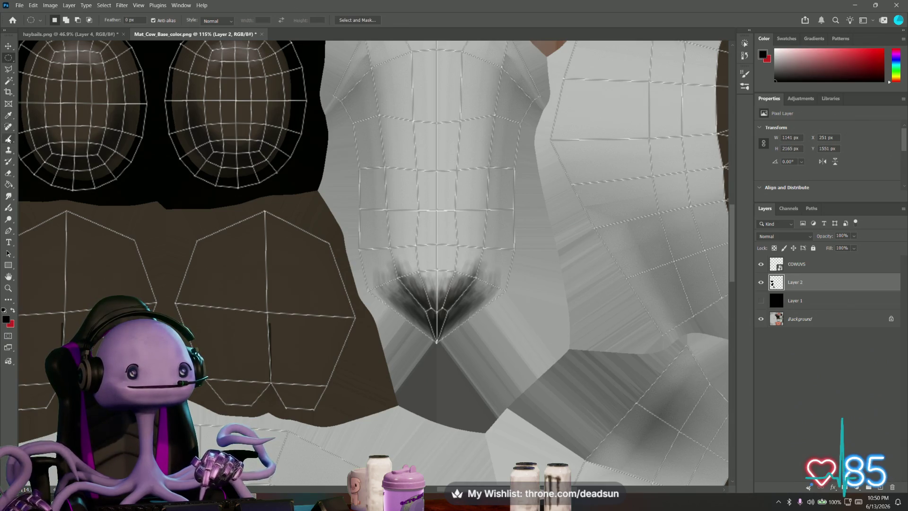
key(b)
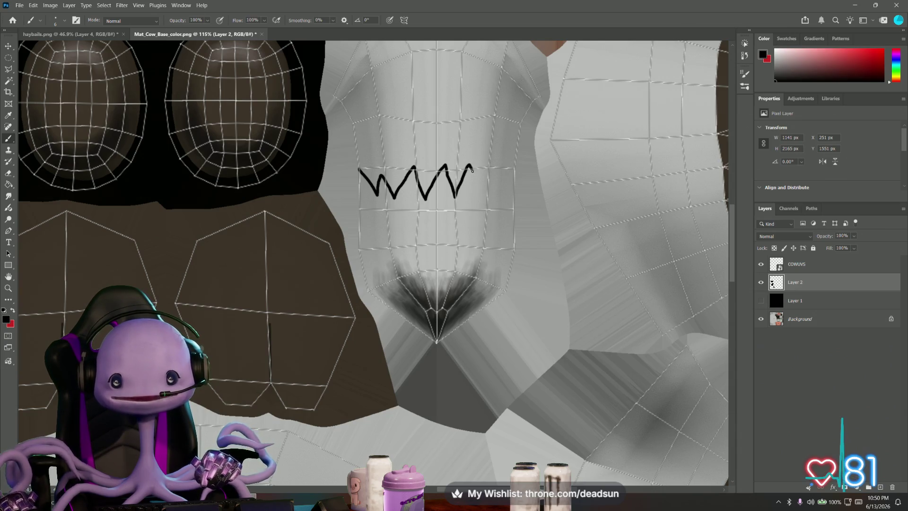
drag(477, 191, 497, 163)
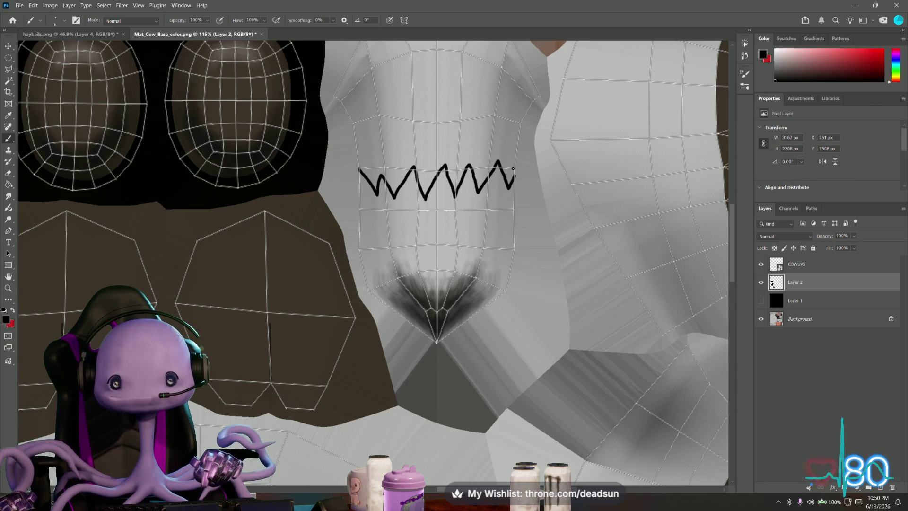
drag(512, 176, 512, 185)
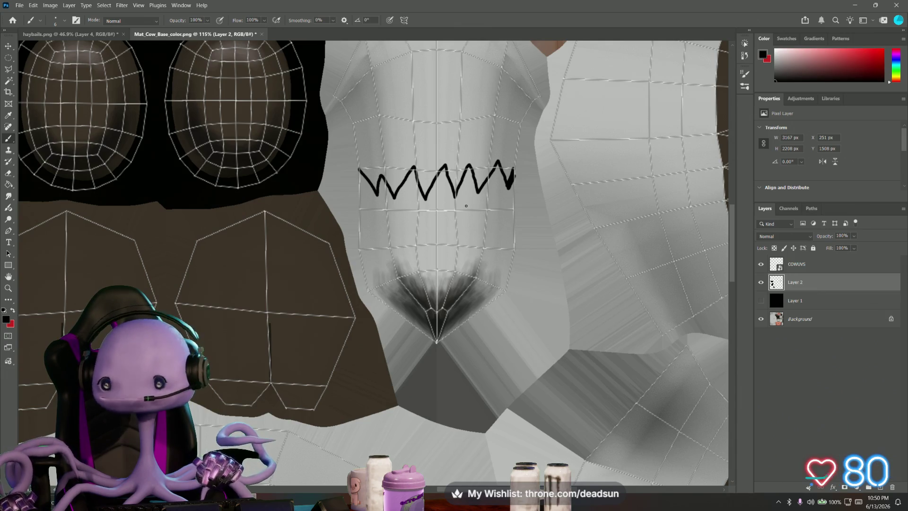
click(9, 81)
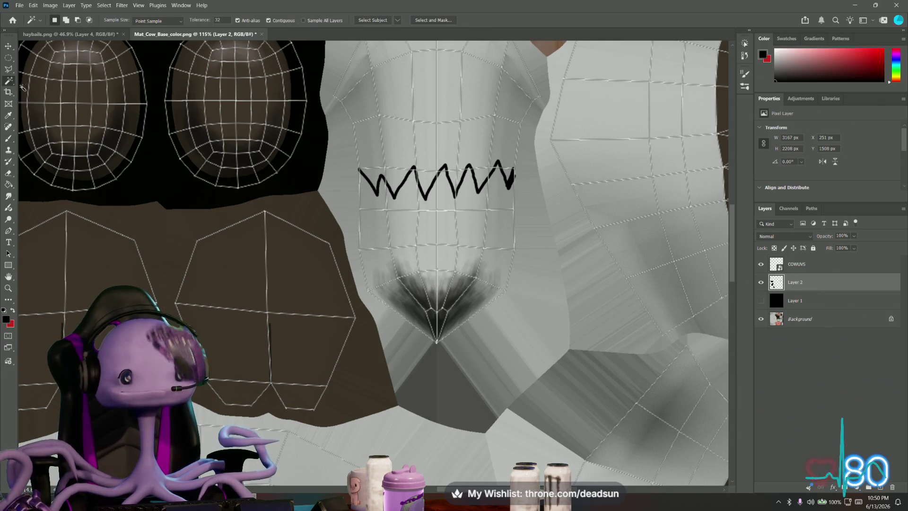
Deselect, make COWUVS active and Magic-Wand select the upper rows of cells under the zigzag
click(439, 180)
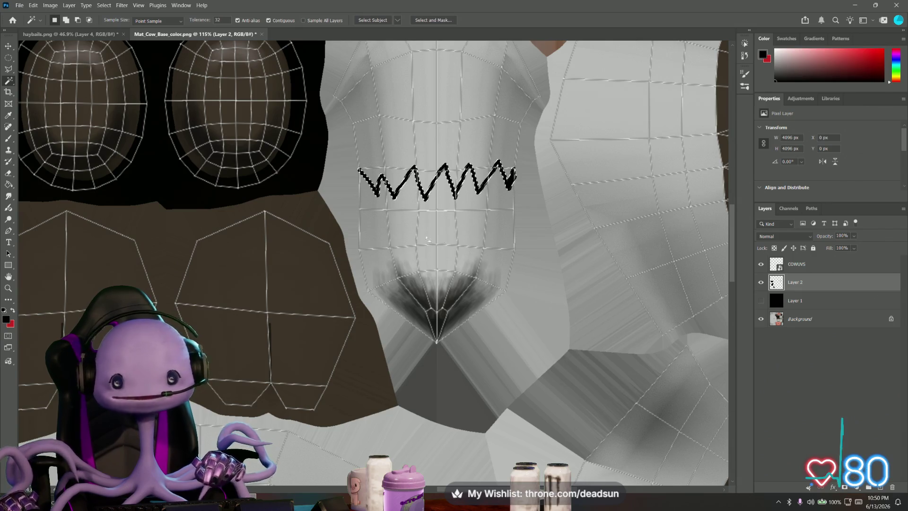
key(ctrl+d)
click(799, 263)
click(372, 188)
shift+click(401, 192)
shift+click(426, 202)
shift+click(452, 190)
shift+click(500, 190)
shift+click(500, 231)
shift+click(447, 231)
shift+click(423, 231)
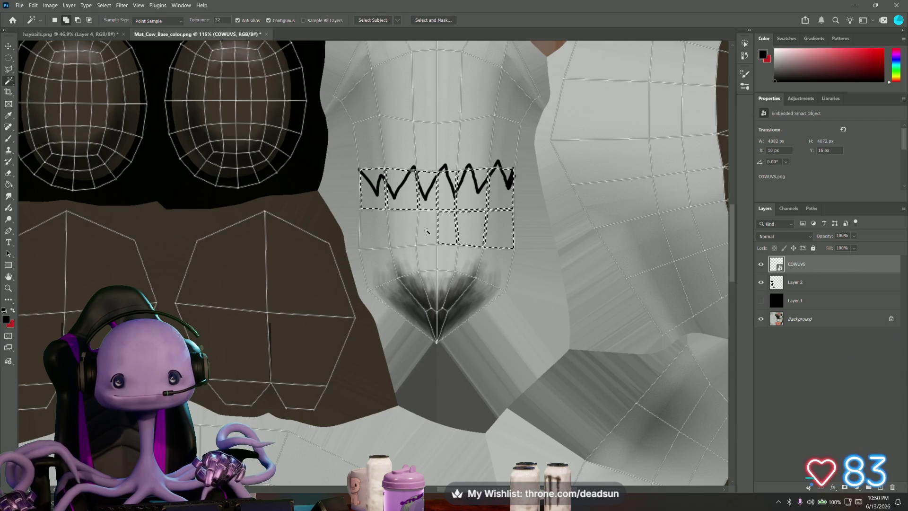
Extend the selection down the face piece to the chin tip and the right-hand column
shift+click(368, 229)
shift+click(373, 266)
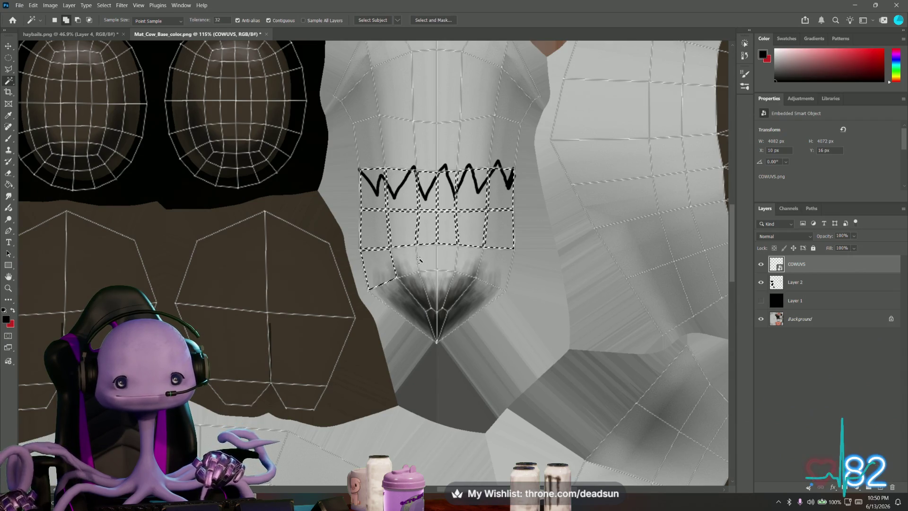
shift+click(401, 264)
shift+click(400, 296)
shift+click(422, 312)
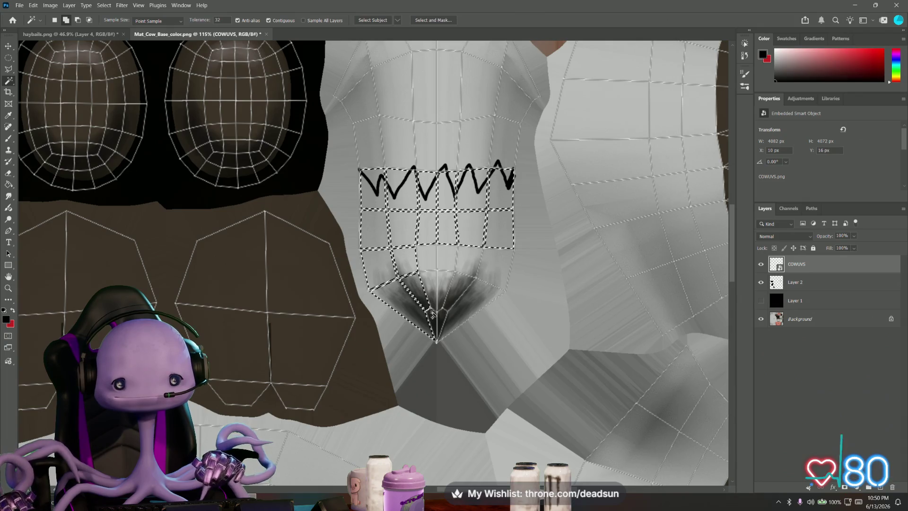
shift+click(426, 261)
shift+click(457, 287)
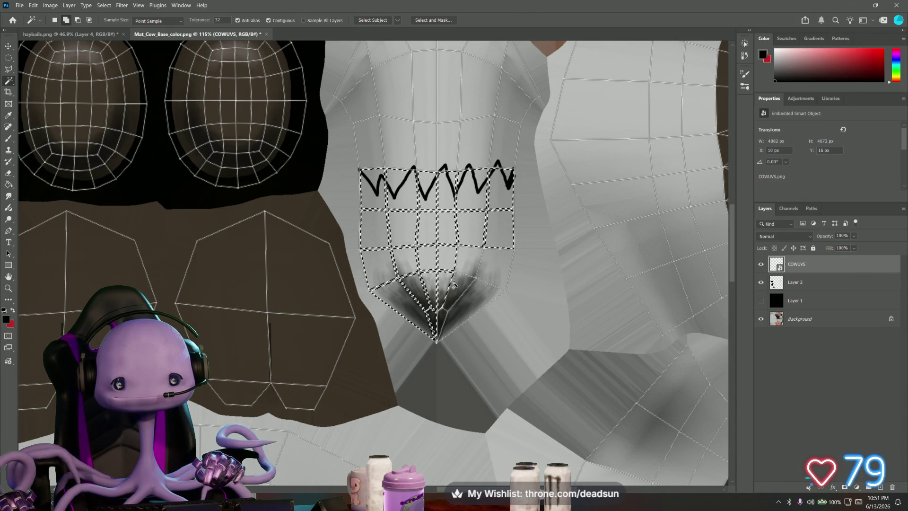
shift+click(444, 314)
shift+click(490, 295)
shift+click(496, 263)
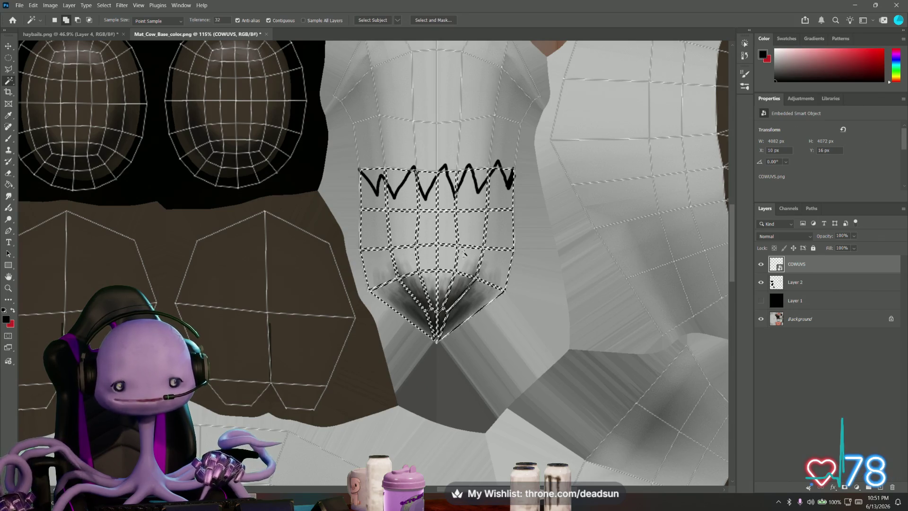
click(104, 5)
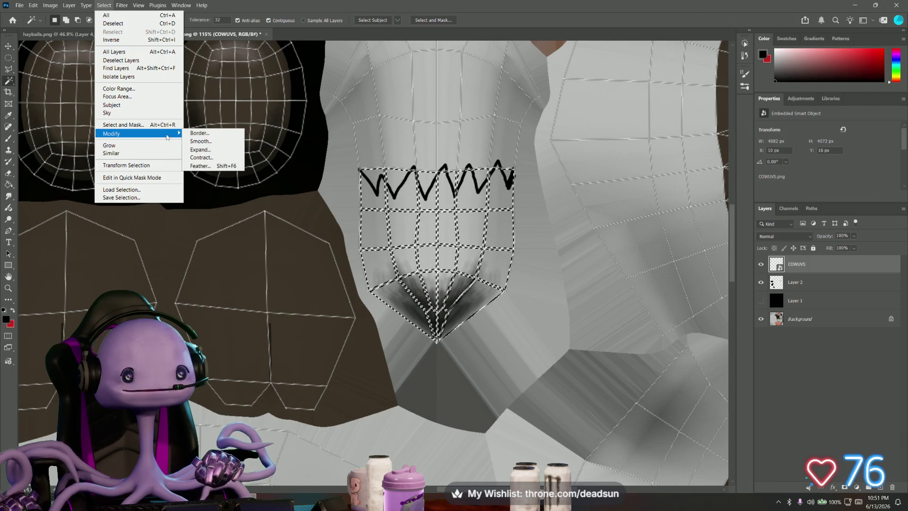
mouse_move(111, 133)
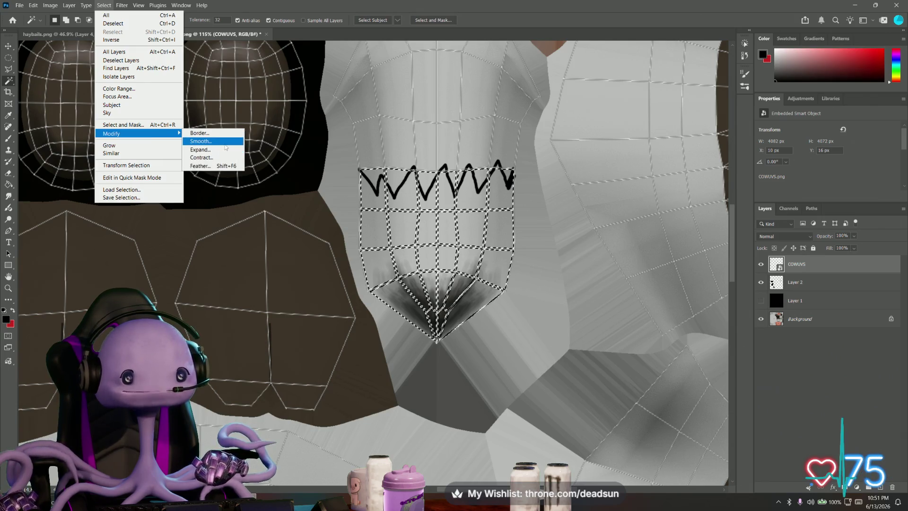
Contract the selection by 3 pixels
click(206, 158)
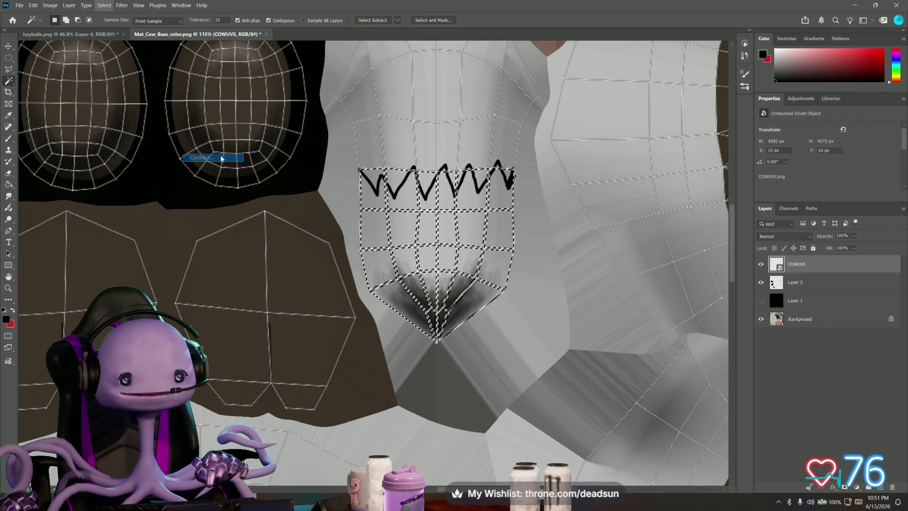
text(3)
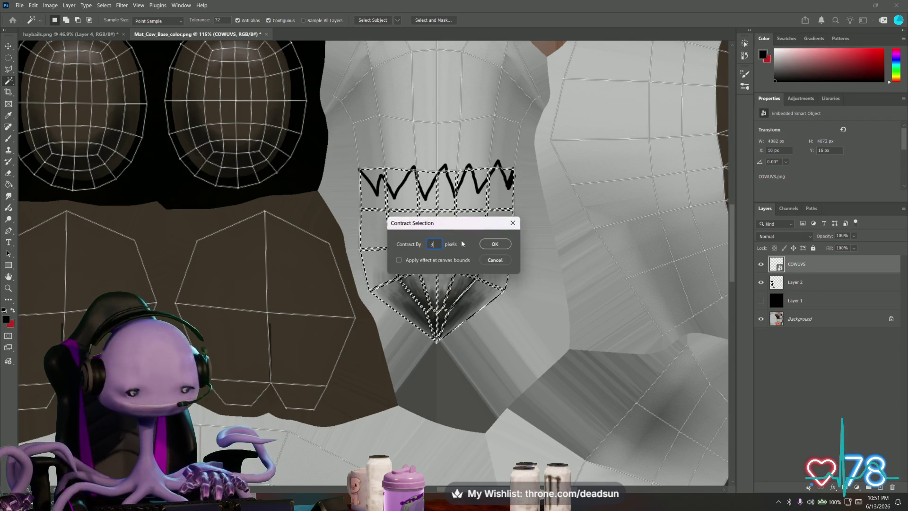
click(495, 245)
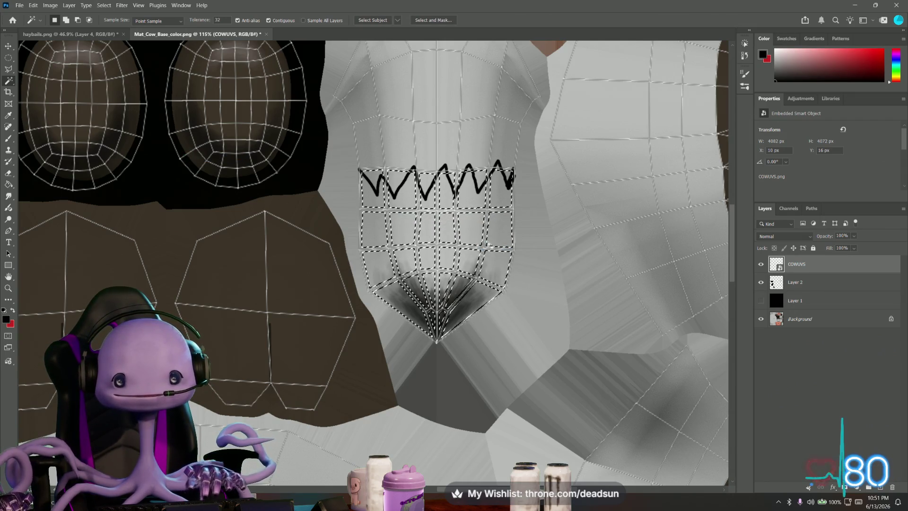
click(103, 5)
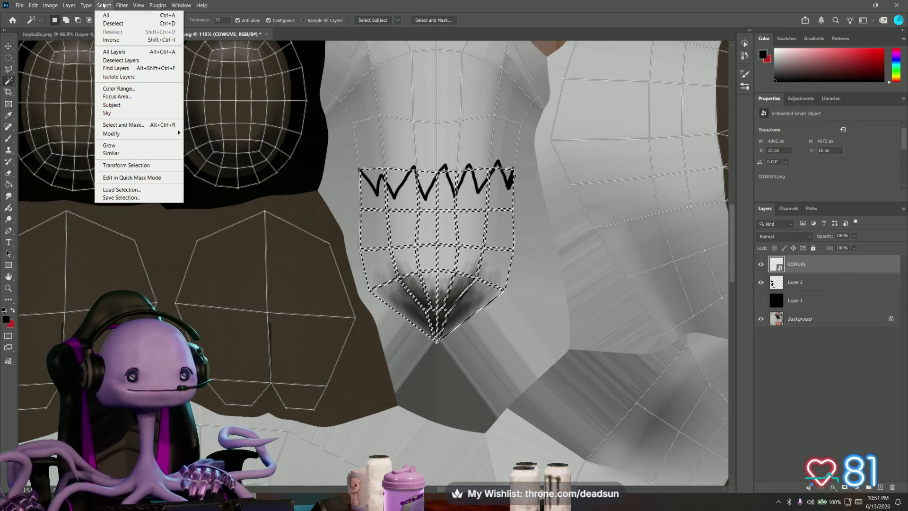
mouse_move(112, 133)
click(202, 158)
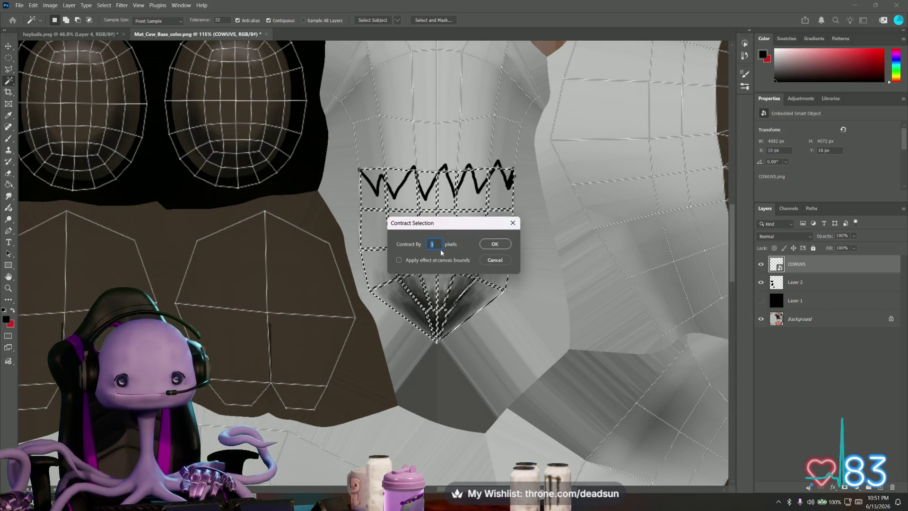
click(494, 243)
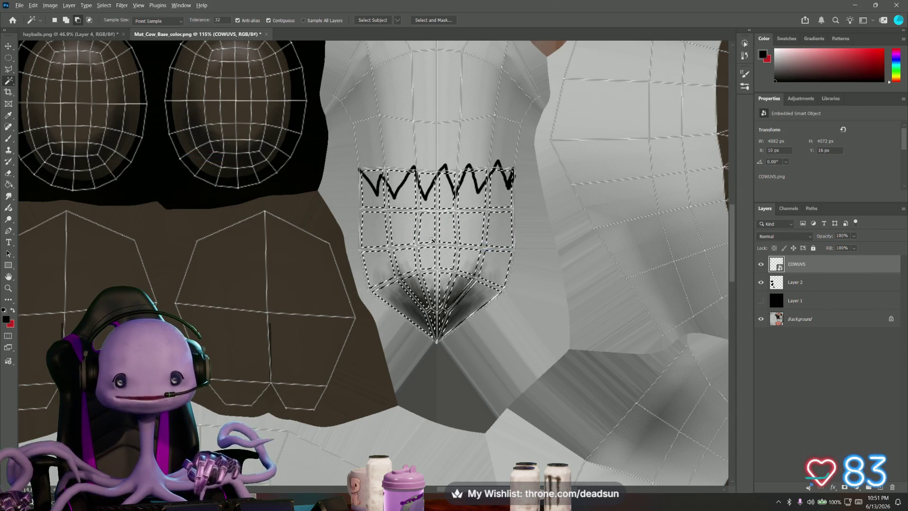
alt+scroll(433, 241, up, 5)
alt+scroll(433, 241, up, 3)
alt+scroll(430, 243, down, 2)
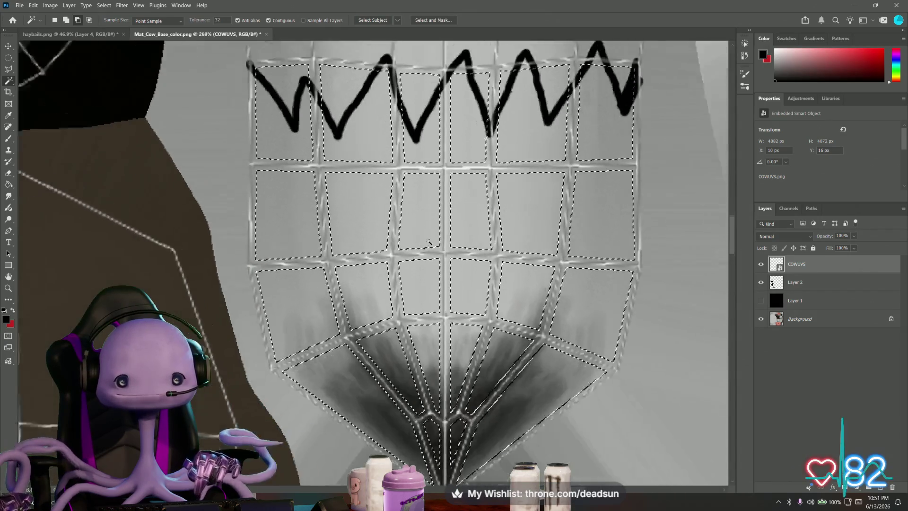
alt+scroll(430, 243, down, 2)
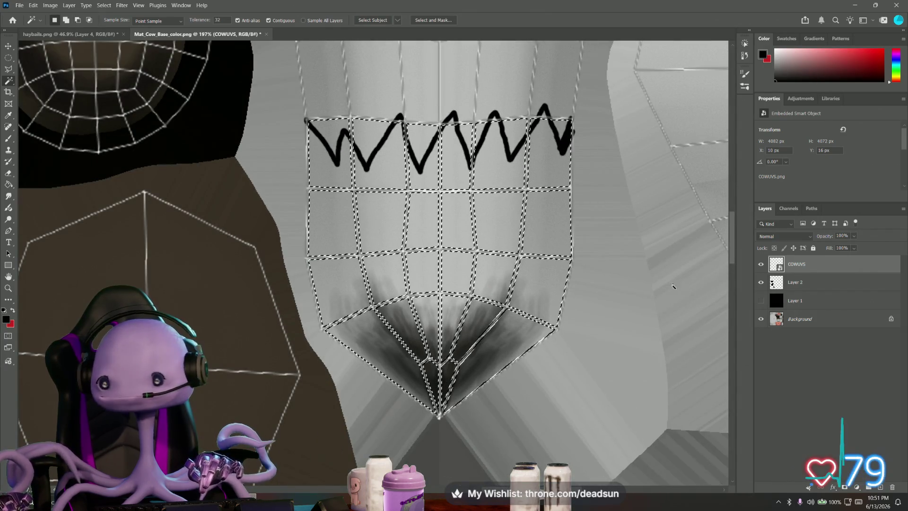
Make Layer 2 active and expand the selection by 1 pixel into one continuous outline
click(815, 282)
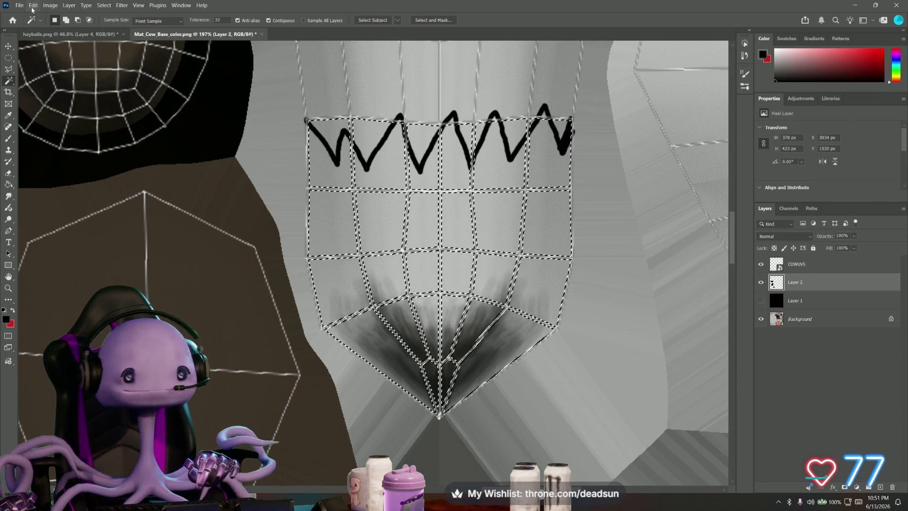
click(86, 5)
mouse_move(104, 5)
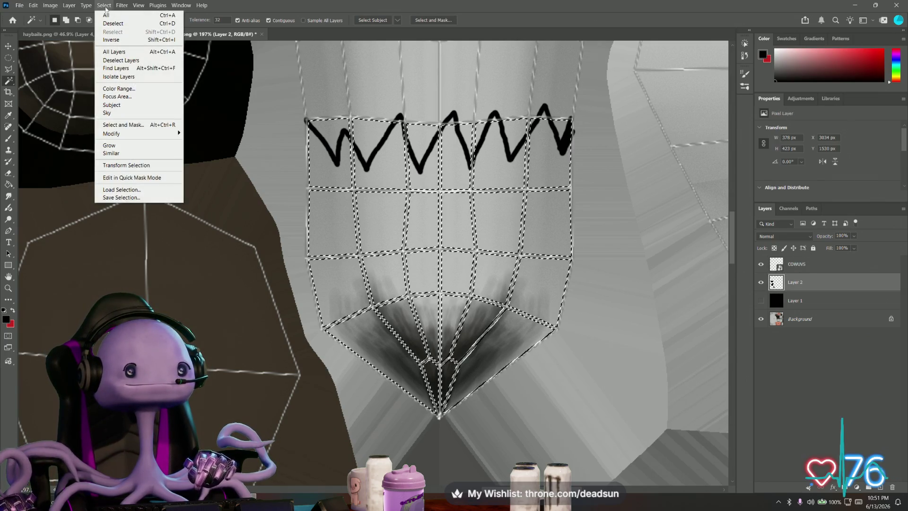
mouse_move(112, 133)
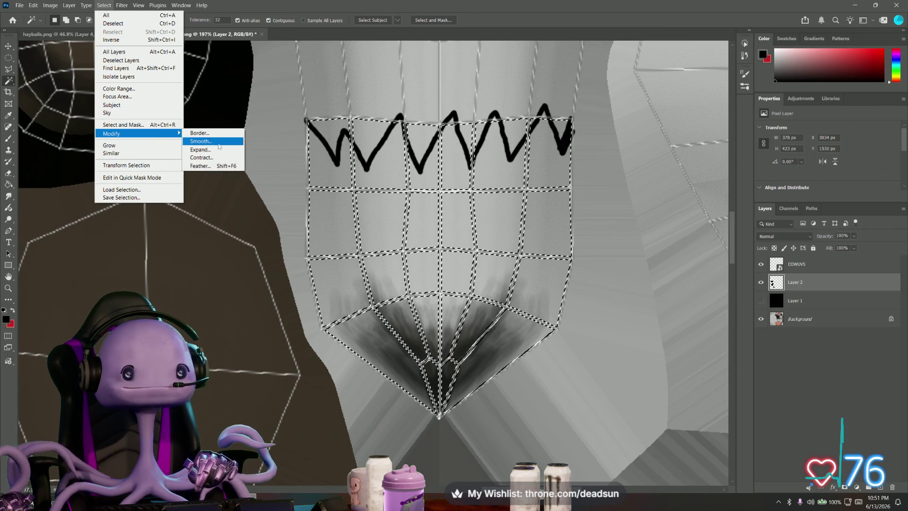
click(206, 149)
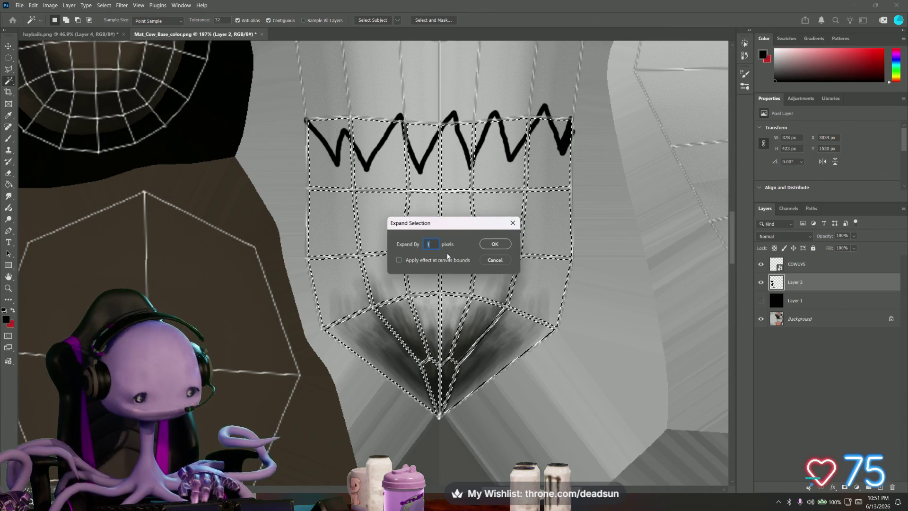
click(494, 244)
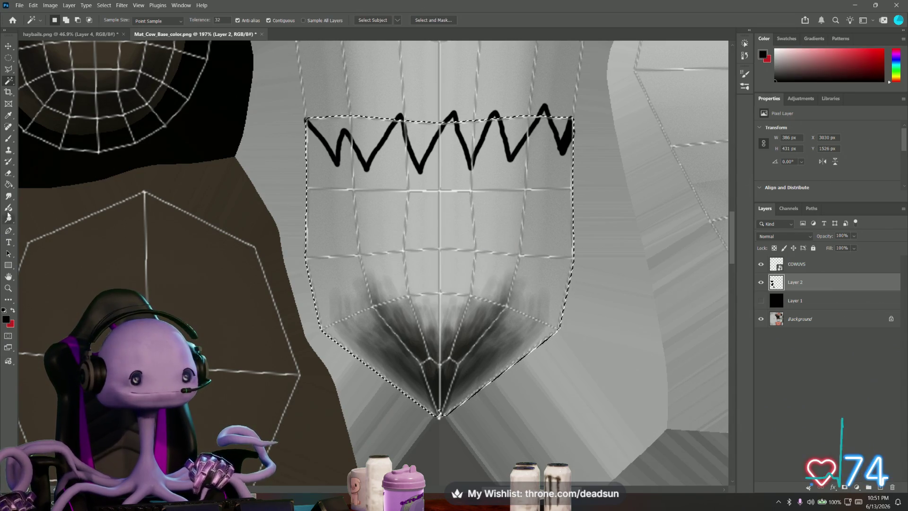
click(9, 196)
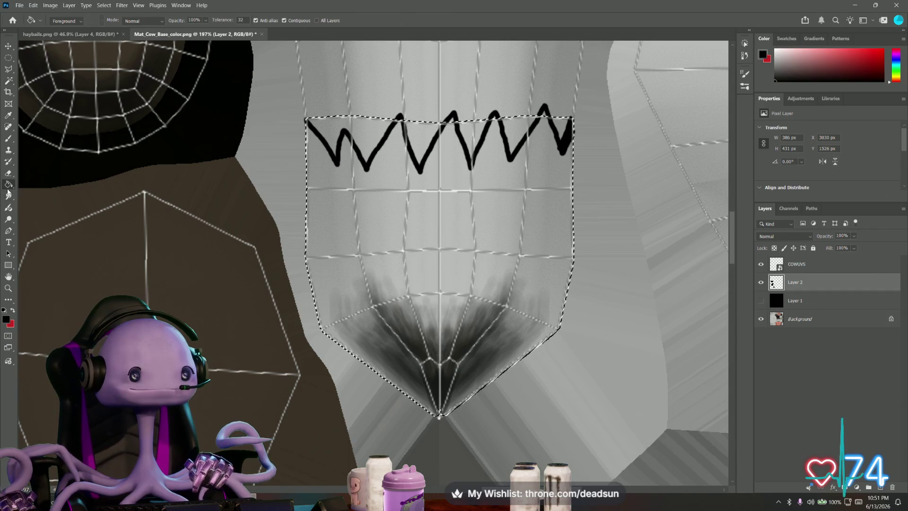
Paint-Bucket fill the selected shield shape on Layer 2 with black, then switch to the Eraser
click(454, 281)
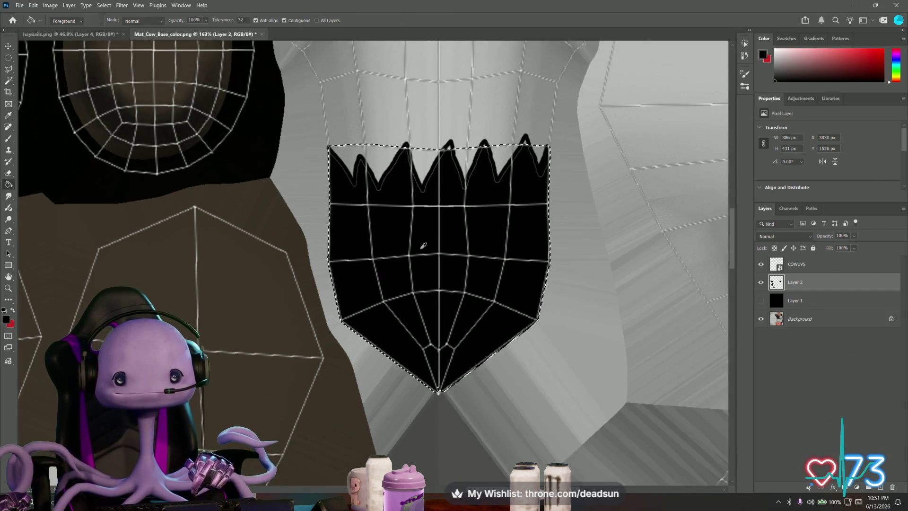
alt+scroll(441, 283, up, 1)
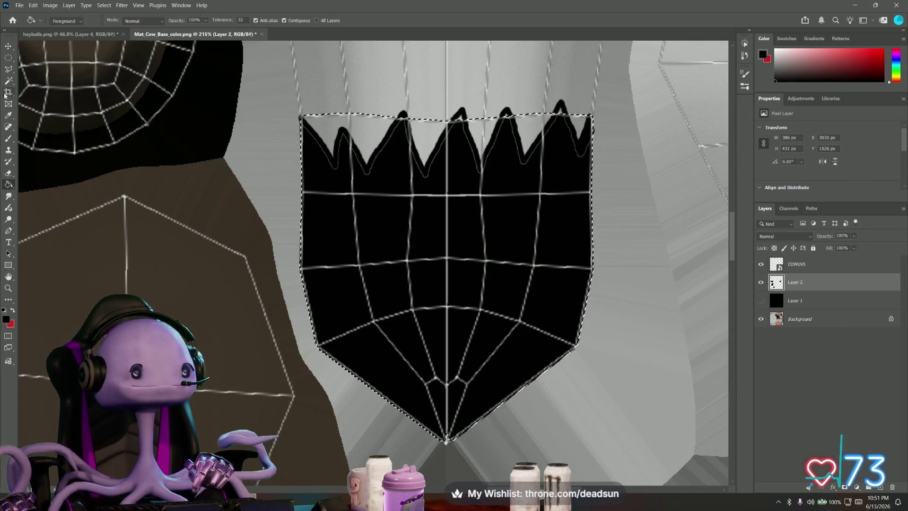
key(g)
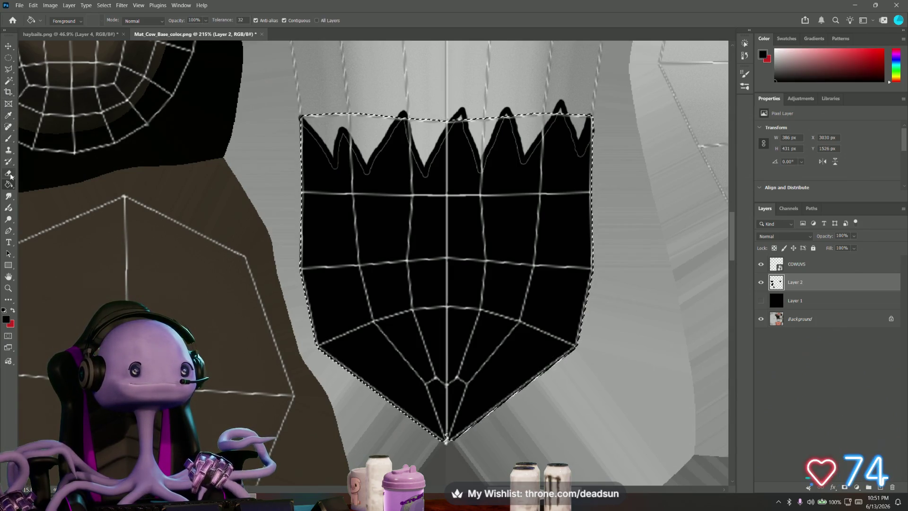
key(e)
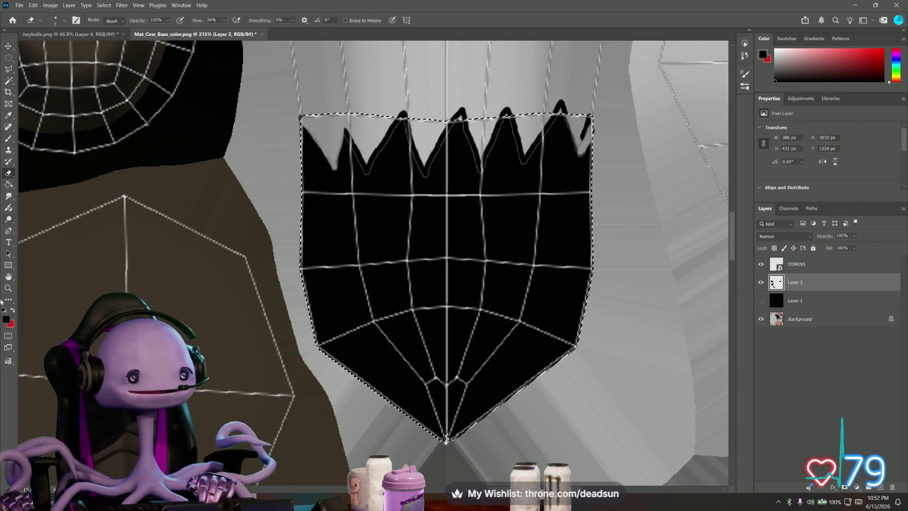
Brush the edges between the zigzag spikes solid black to their tips
click(8, 139)
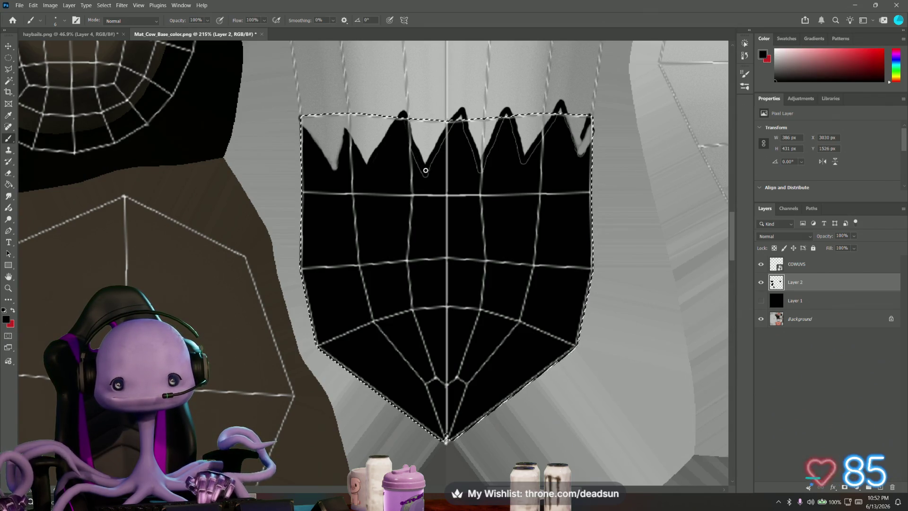
mouse_move(429, 175)
mouse_down()
mouse_move(444, 142)
mouse_move(468, 138)
mouse_up()
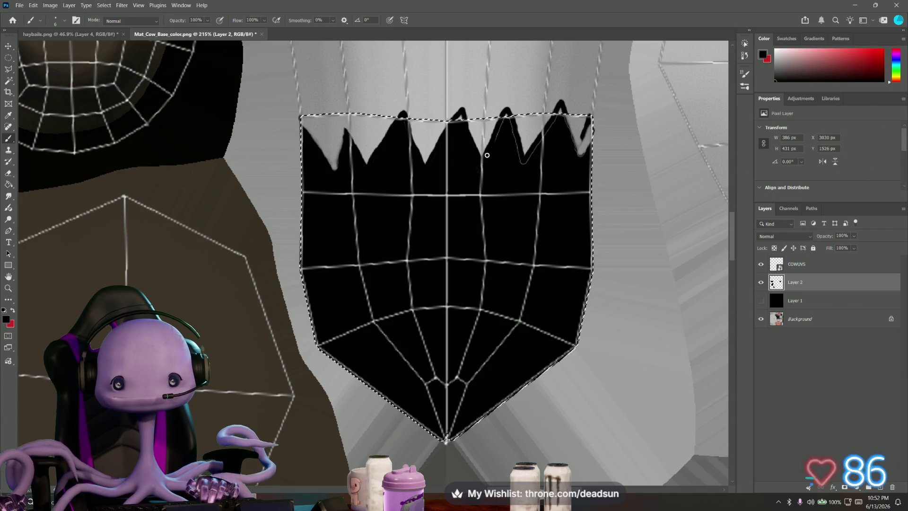
drag(509, 124, 523, 168)
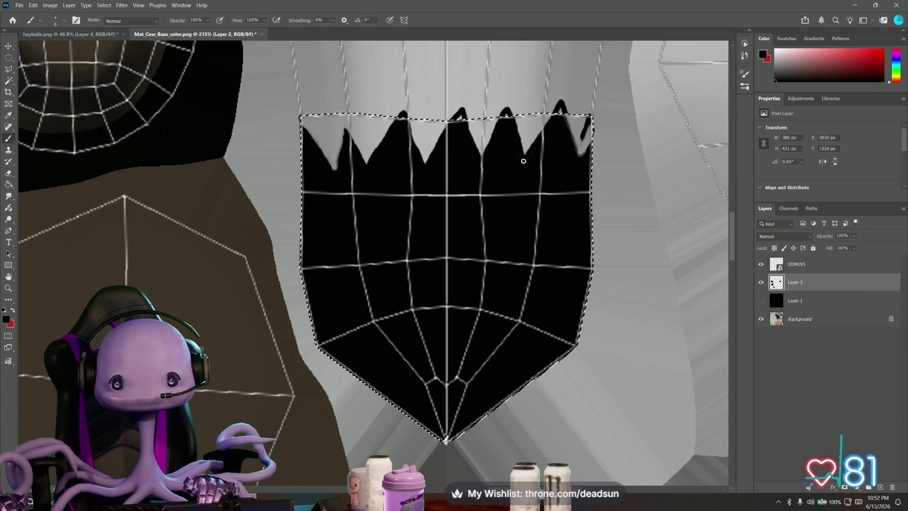
mouse_move(589, 122)
mouse_down()
mouse_move(579, 154)
mouse_move(588, 138)
mouse_up()
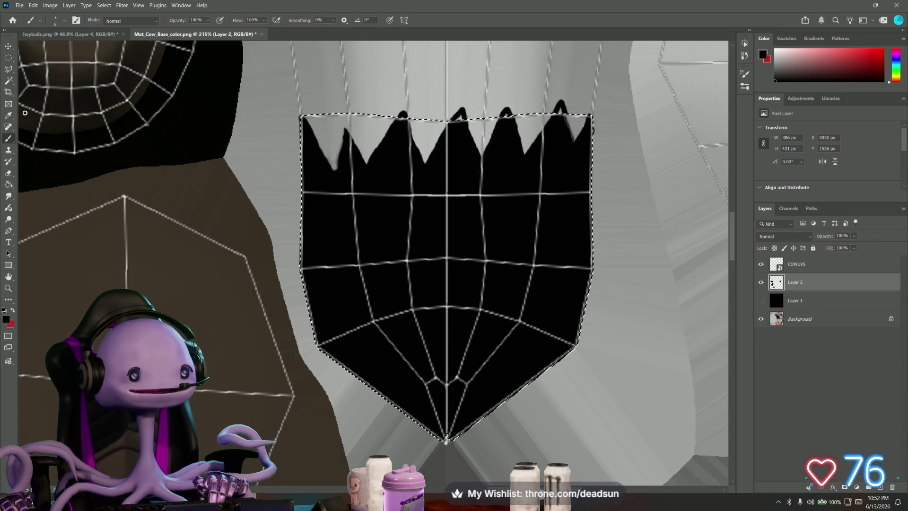
Clear the selection, hide the COWUVS wireframe layer and touch up another spike edge
key(m)
key(ctrl+d)
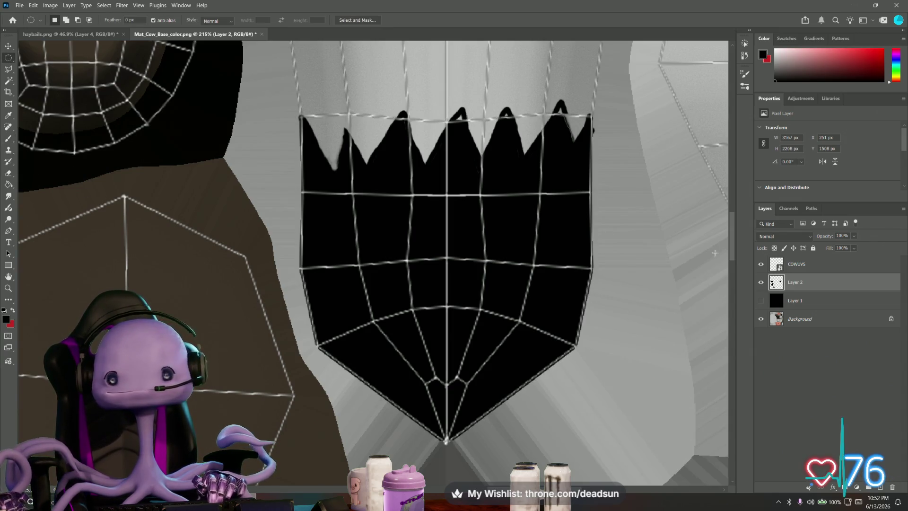
click(761, 264)
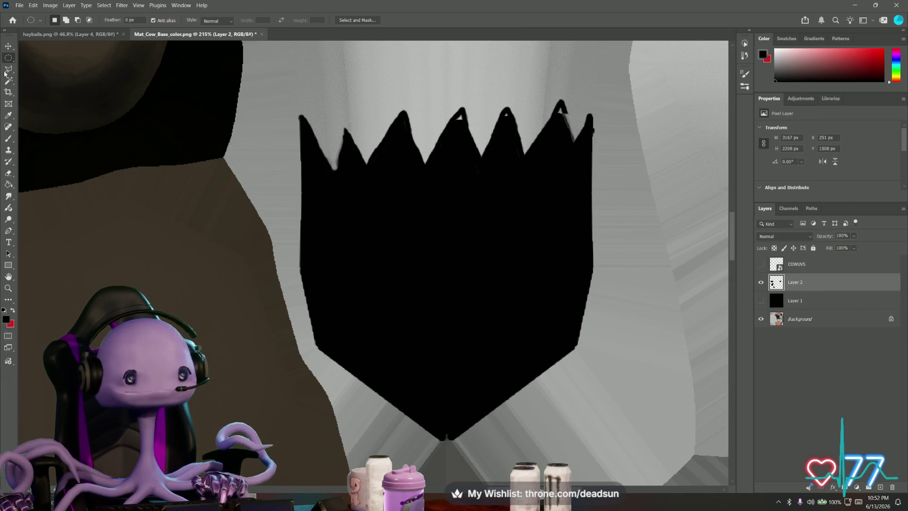
key(b)
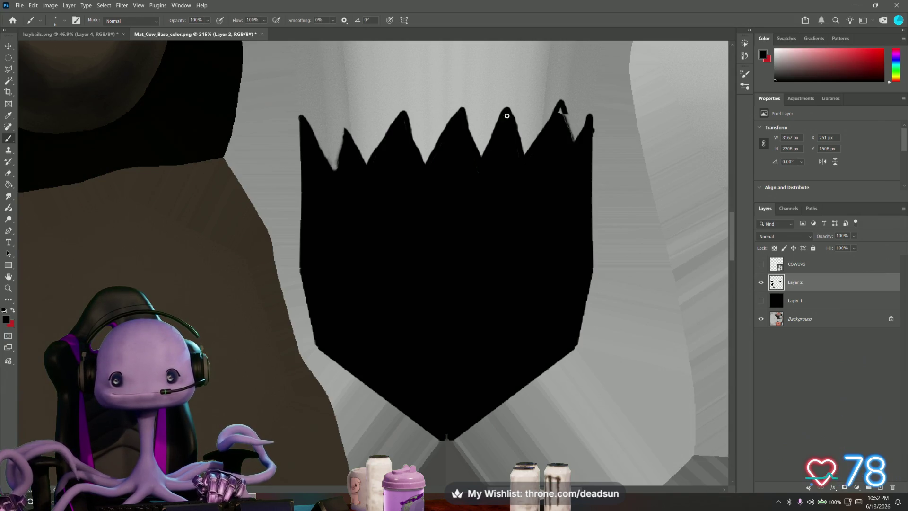
drag(562, 106, 567, 126)
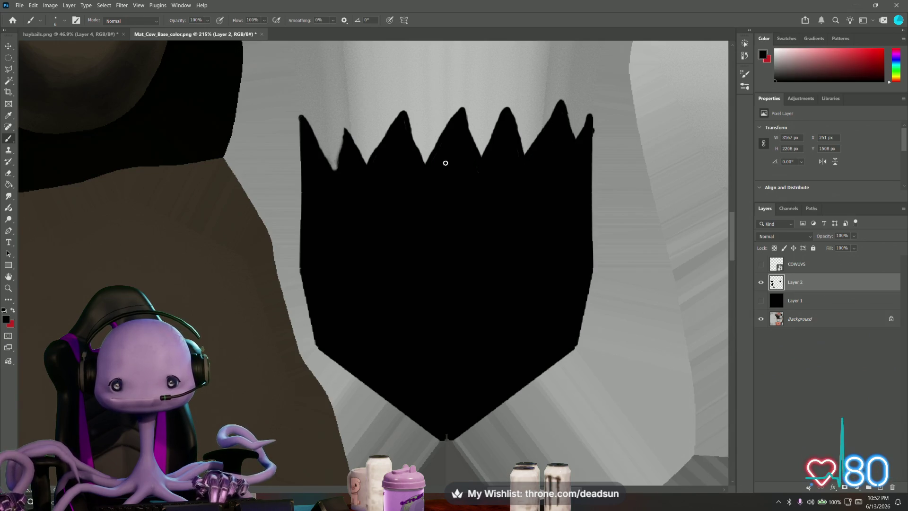
alt+scroll(445, 163, down, 4)
alt+scroll(426, 160, down, 4)
alt+scroll(405, 157, down, 3)
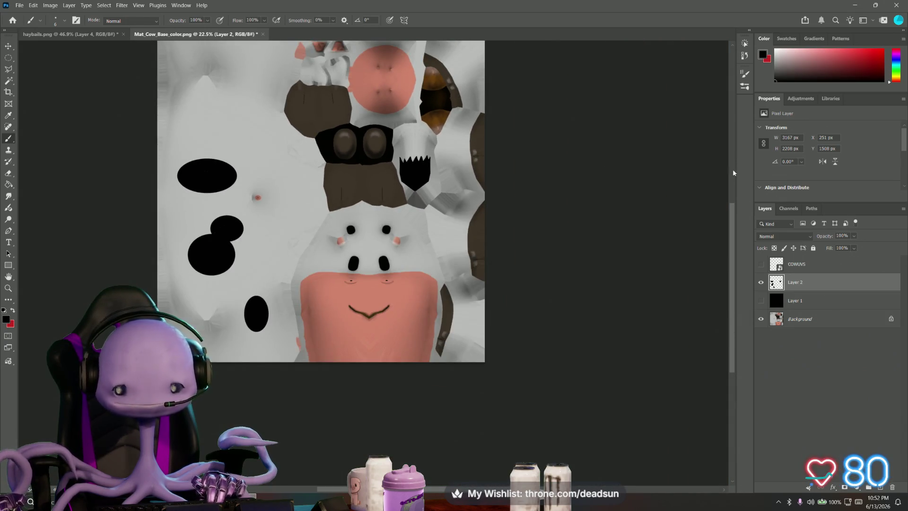
Hide Layer 1 and Background and save a PNG copy named Bessy of just the black spots
click(760, 301)
click(761, 318)
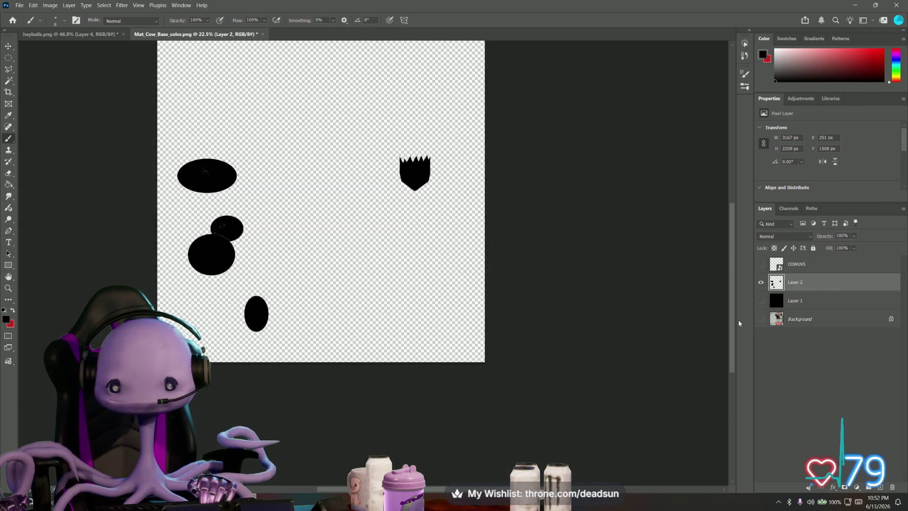
click(19, 4)
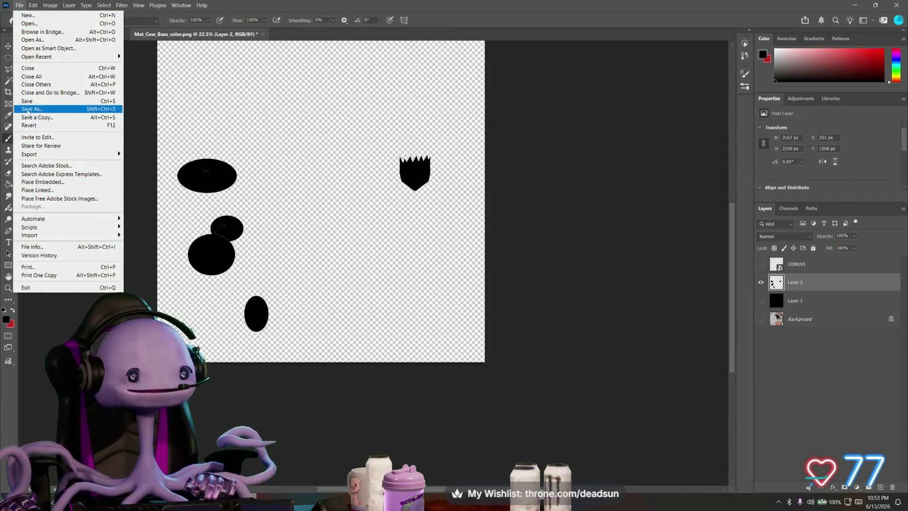
click(35, 117)
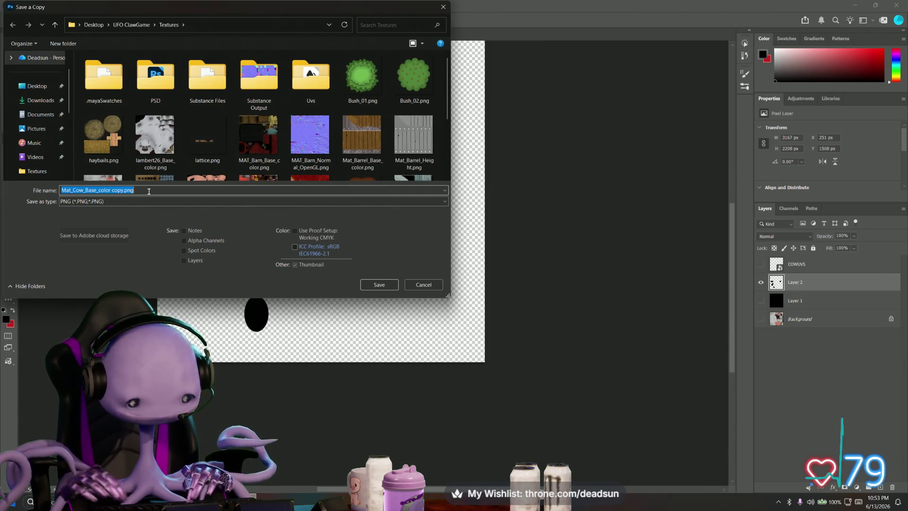
text(Bessy)
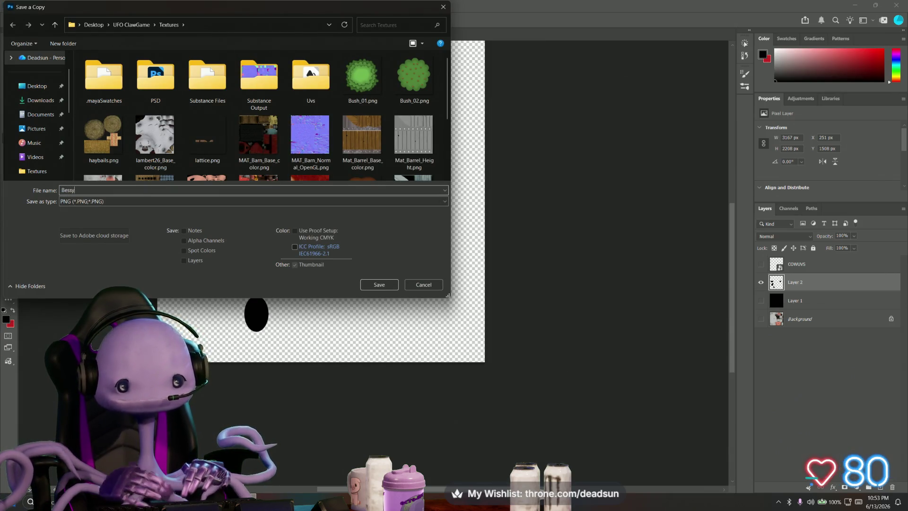
click(379, 285)
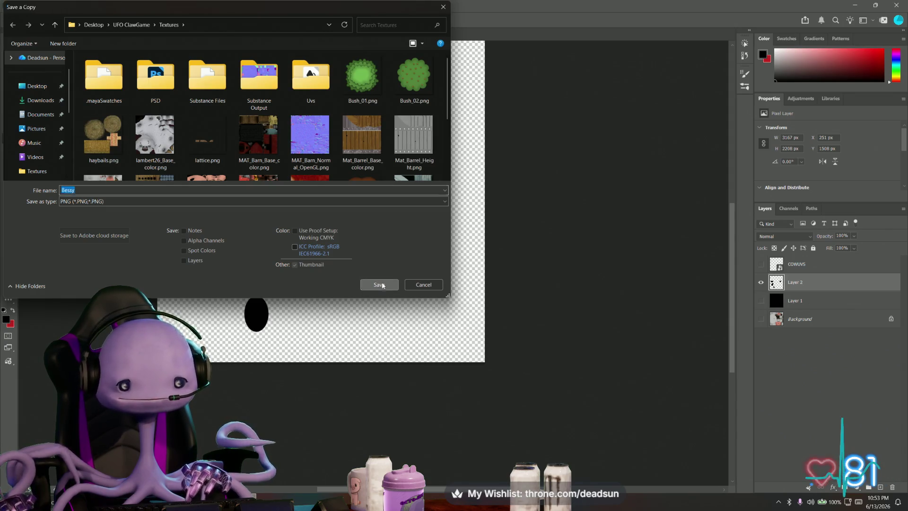
click(503, 151)
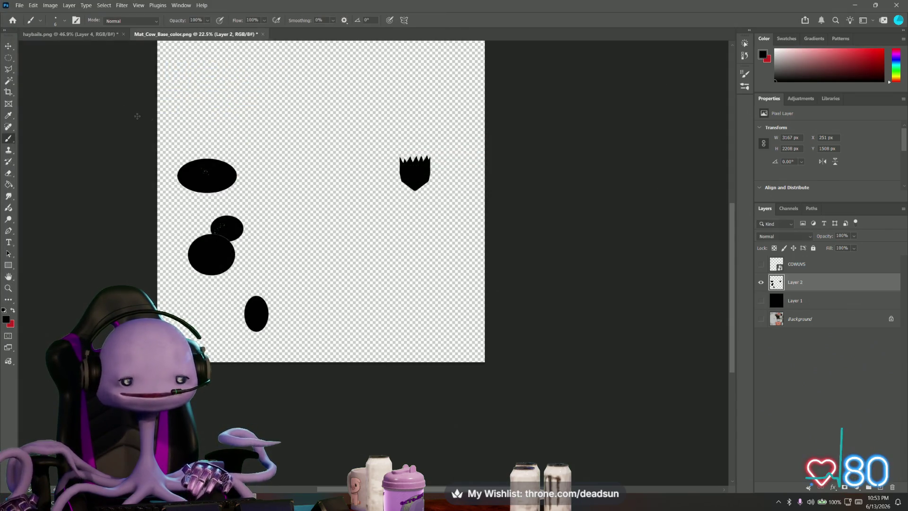
click(19, 6)
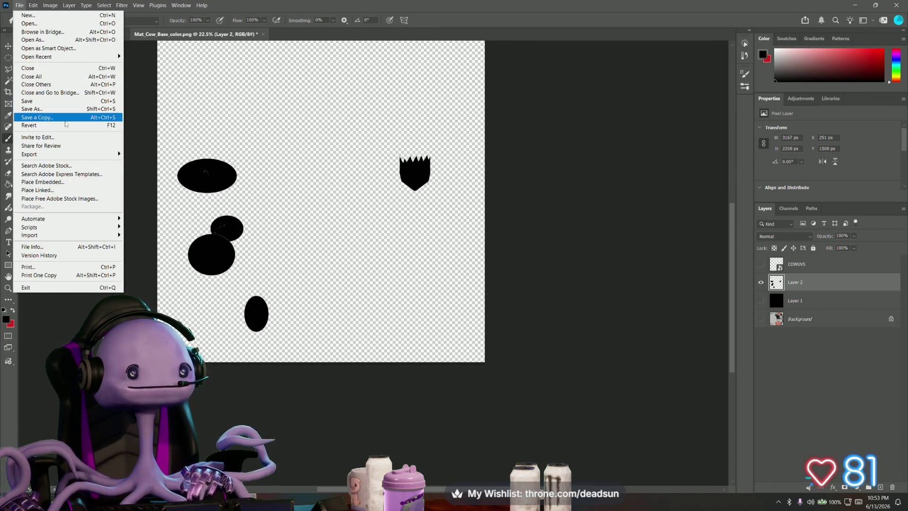
click(68, 126)
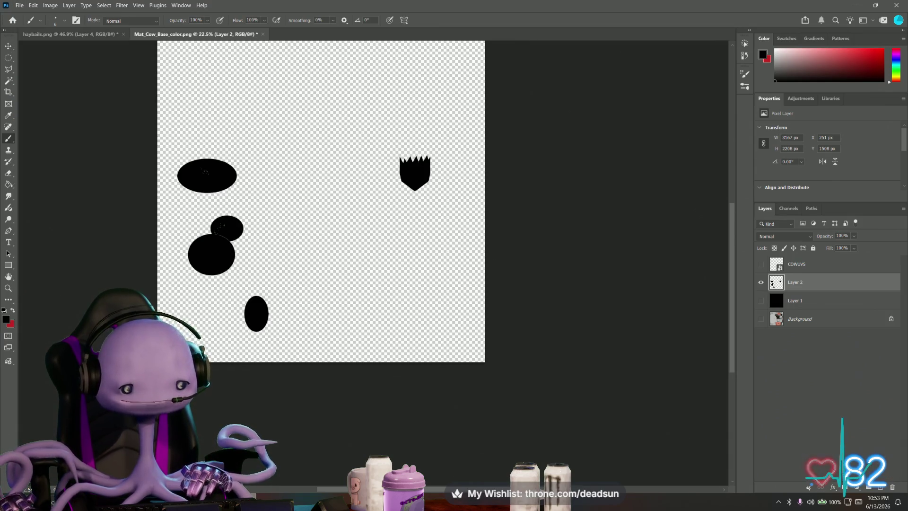
key(alt+Tab)
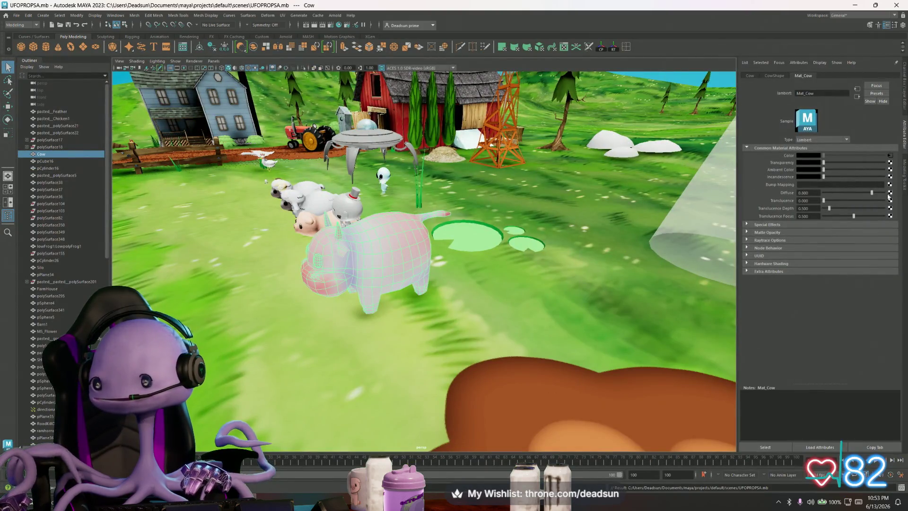
Create a File texture node on the cow material and start browsing for its image
click(888, 194)
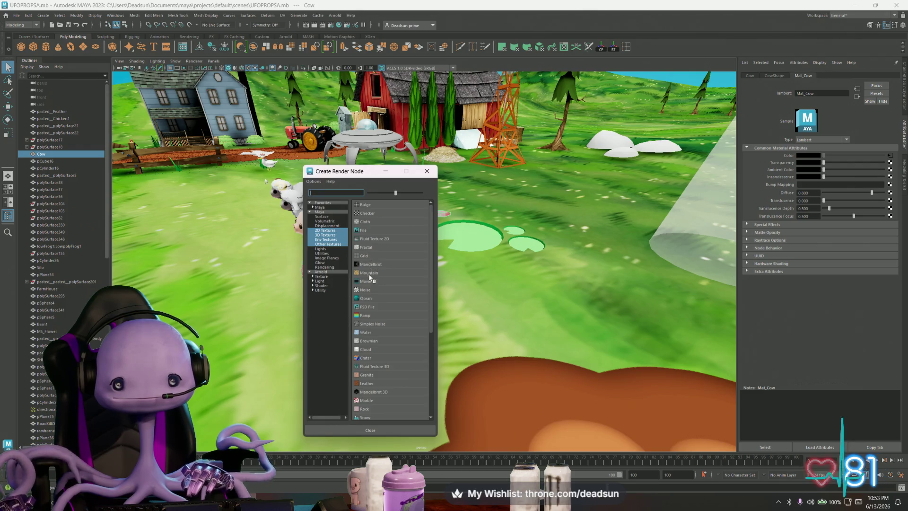
click(366, 233)
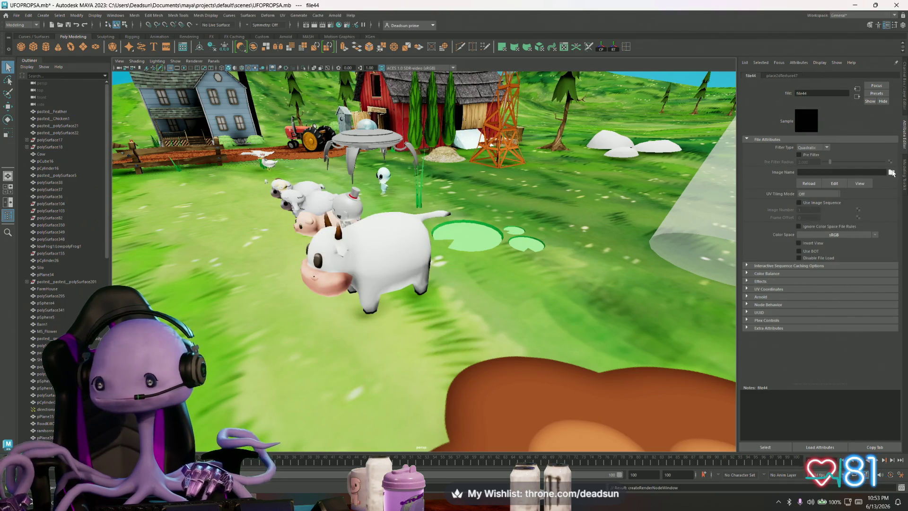
click(891, 172)
click(380, 185)
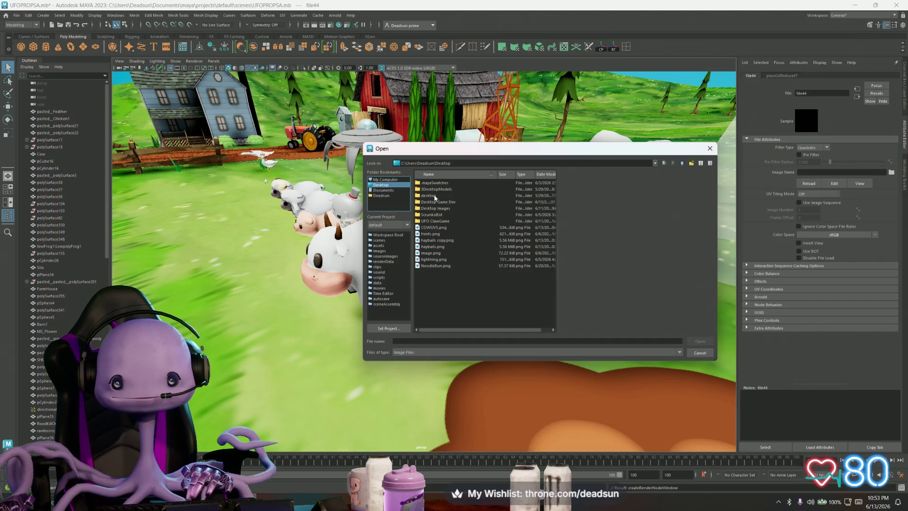
Load Bessy.png from UFO ClawGame/Textures so the cow shows its black patches
double_click(432, 221)
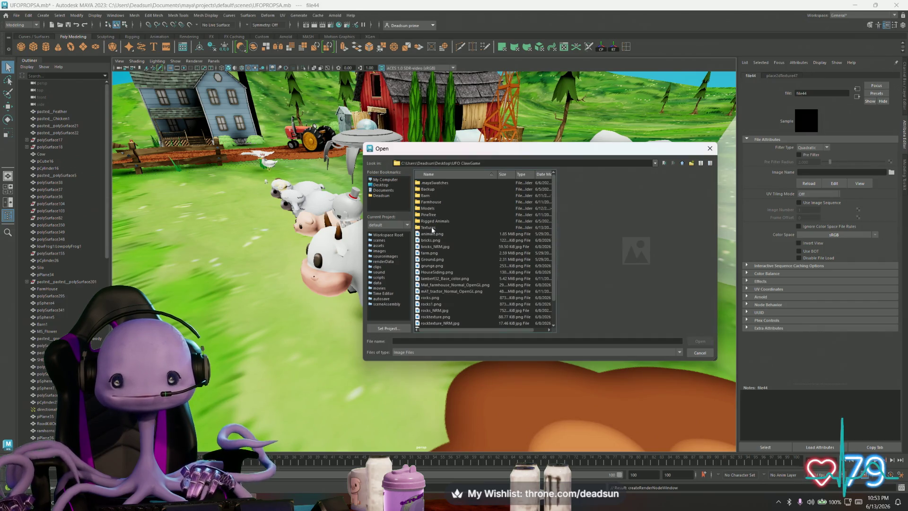
double_click(430, 228)
click(430, 228)
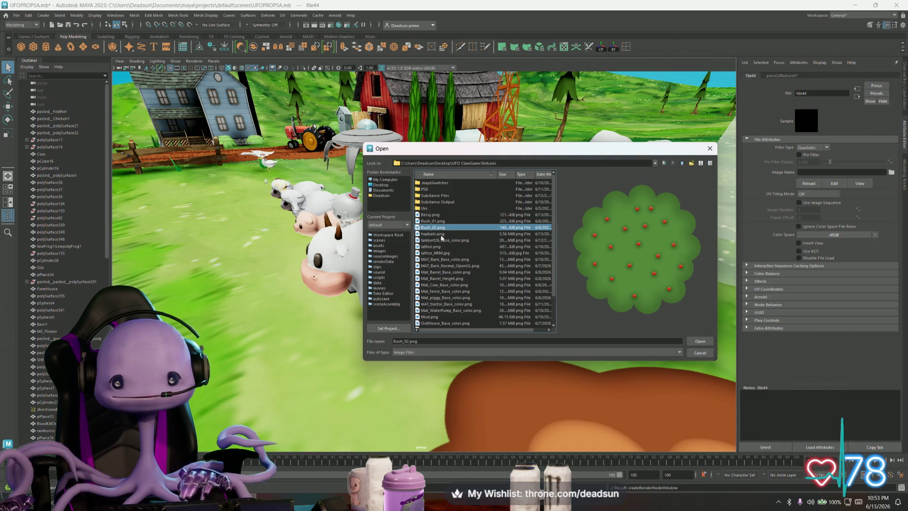
click(430, 214)
click(700, 342)
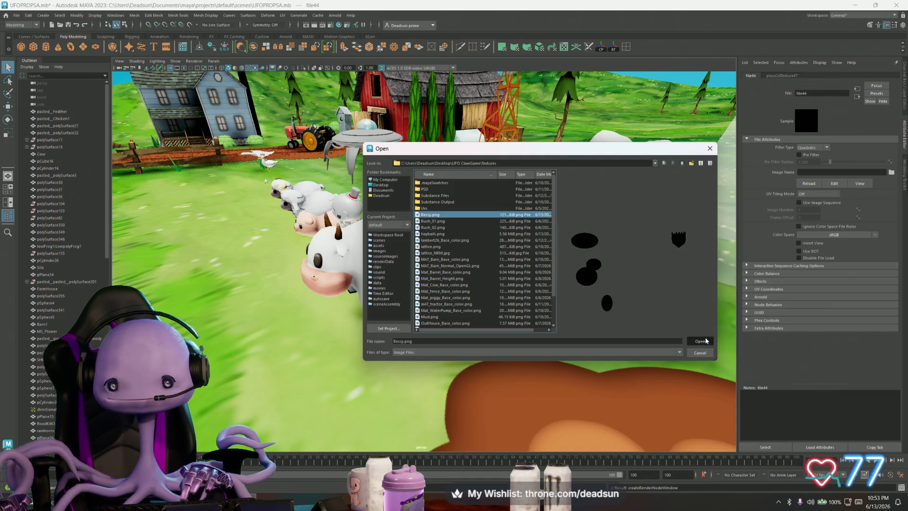
mouse_move(426, 320)
alt+mouse_down()
mouse_move(492, 317)
mouse_move(398, 323)
alt+mouse_up()
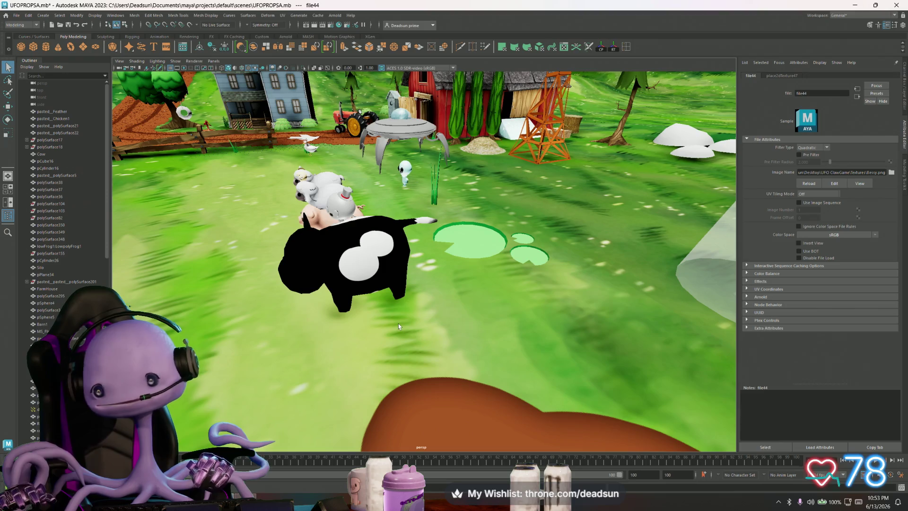
scroll(398, 324, up, 3)
Check the file node's image path and set its Filter Type to Off
mouse_move(399, 275)
alt+mouse_down()
mouse_move(477, 277)
mouse_move(321, 280)
mouse_move(415, 284)
mouse_move(502, 266)
mouse_move(402, 287)
alt+mouse_up()
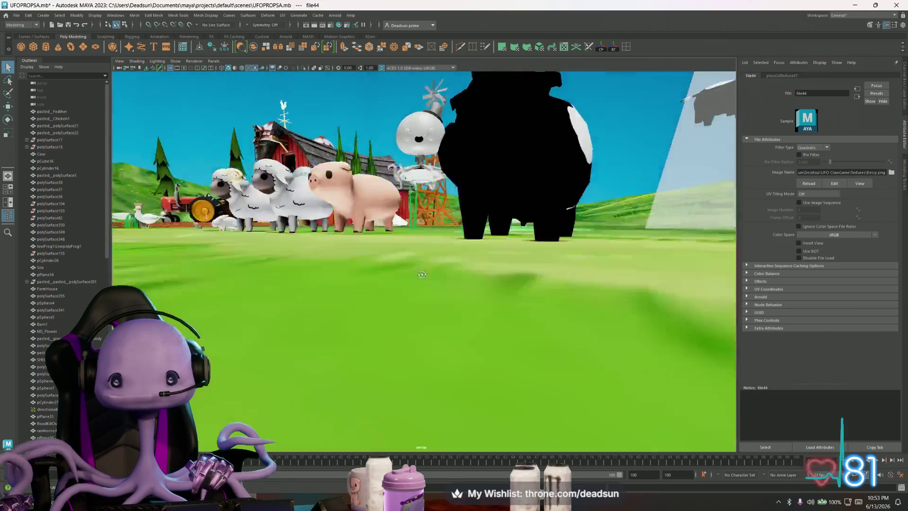
click(856, 172)
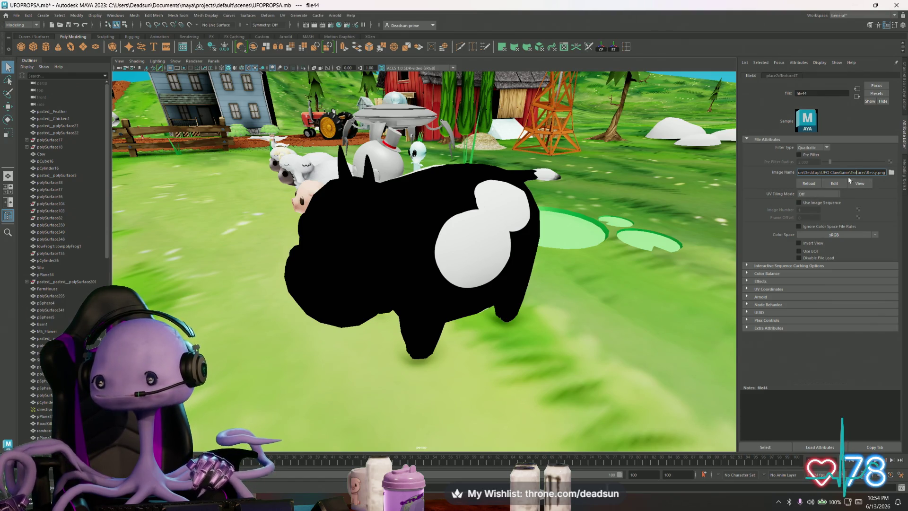
click(809, 148)
click(809, 155)
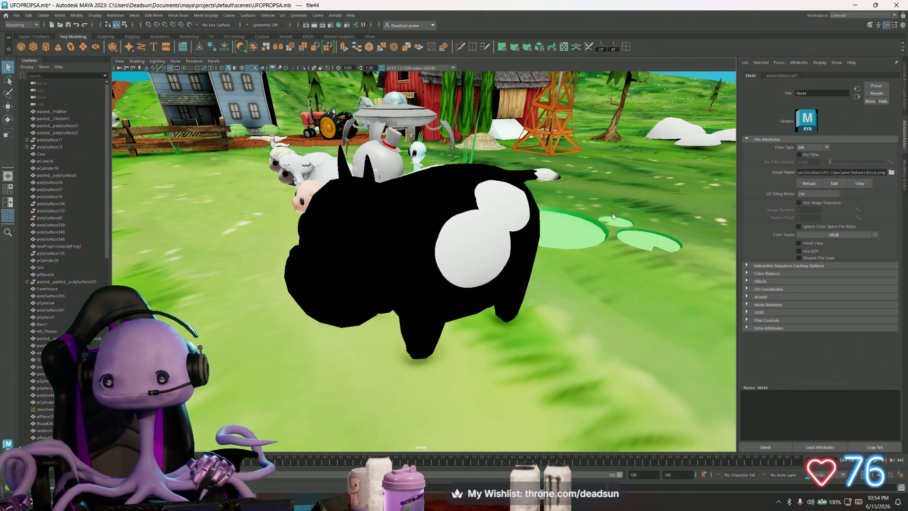
Inspect the cow from several angles and reload the spot texture from disk
alt+drag(496, 270, 566, 260)
scroll(566, 260, down, 5)
mouse_move(497, 270)
alt+mouse_down()
mouse_move(645, 272)
mouse_move(355, 270)
alt+mouse_up()
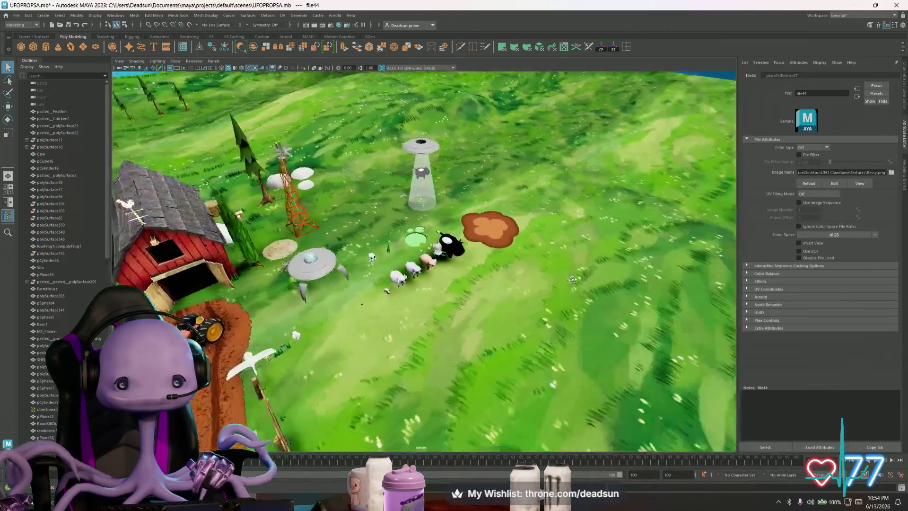
scroll(406, 294, up, 6)
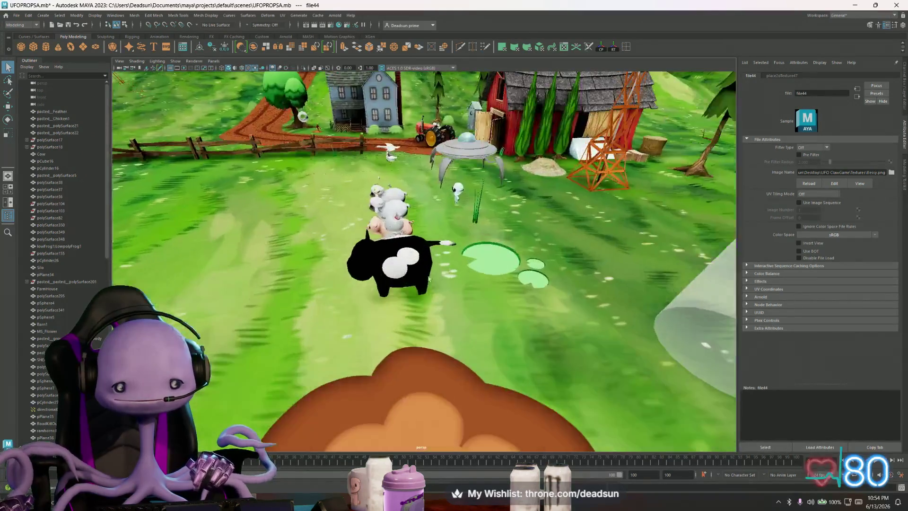
scroll(407, 293, up, 4)
scroll(407, 293, down, 5)
mouse_move(406, 294)
alt+mouse_down()
mouse_move(461, 284)
mouse_move(425, 213)
mouse_move(377, 261)
mouse_move(397, 341)
mouse_move(411, 320)
mouse_move(425, 248)
mouse_move(434, 300)
mouse_move(454, 284)
alt+mouse_up()
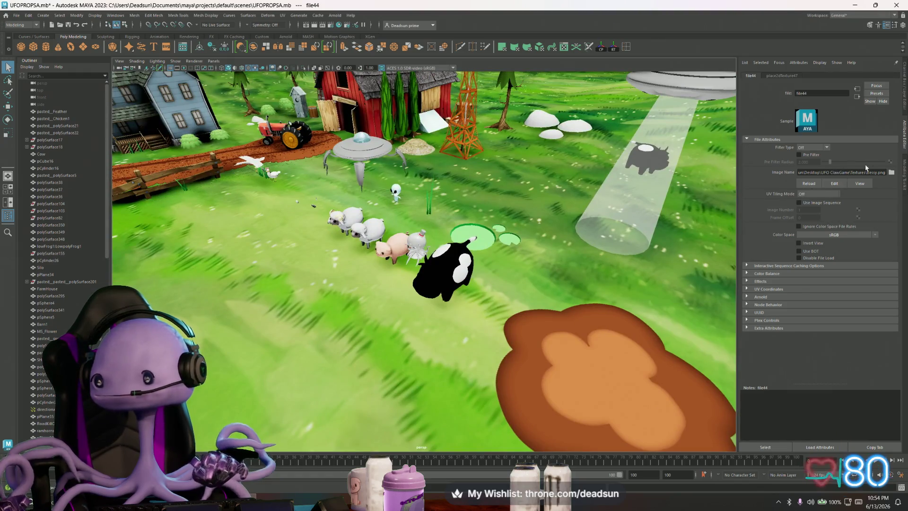
click(809, 183)
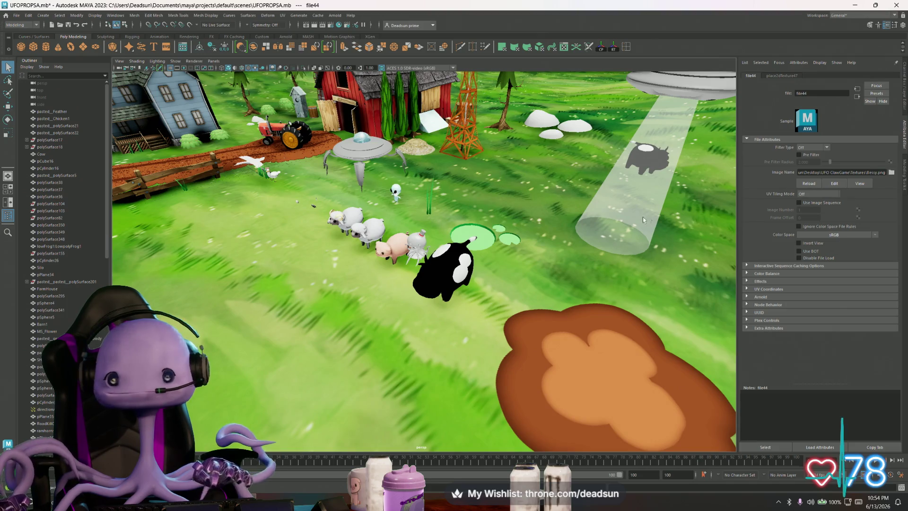
Break the texture's connection to Mat_Cow's Diffuse and expand Special Effects
click(444, 270)
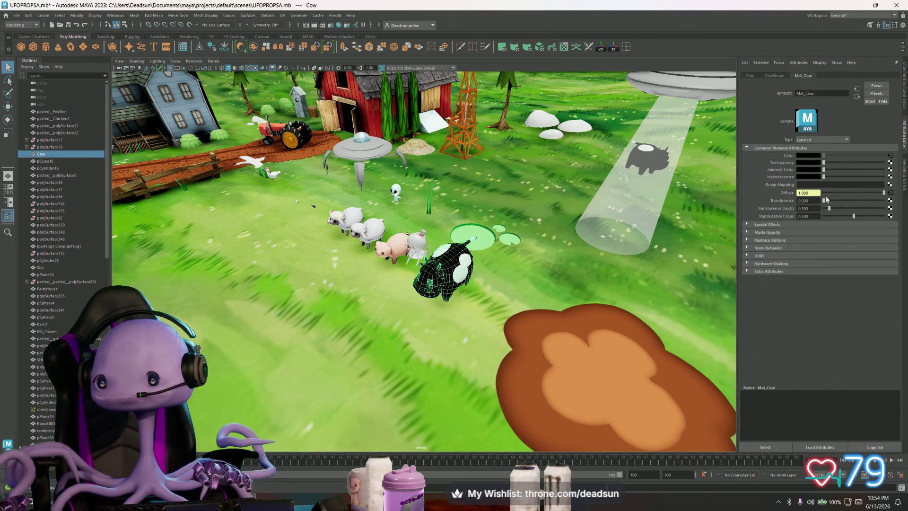
right_click(786, 193)
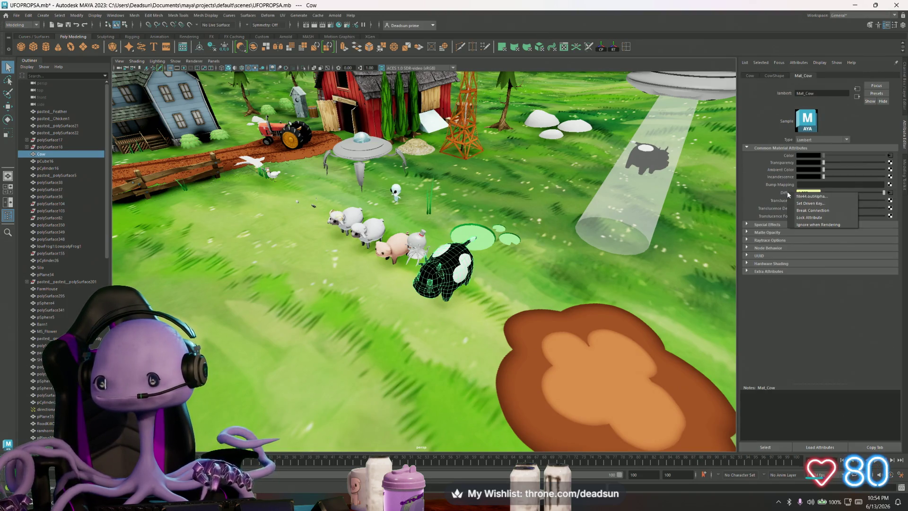
click(810, 211)
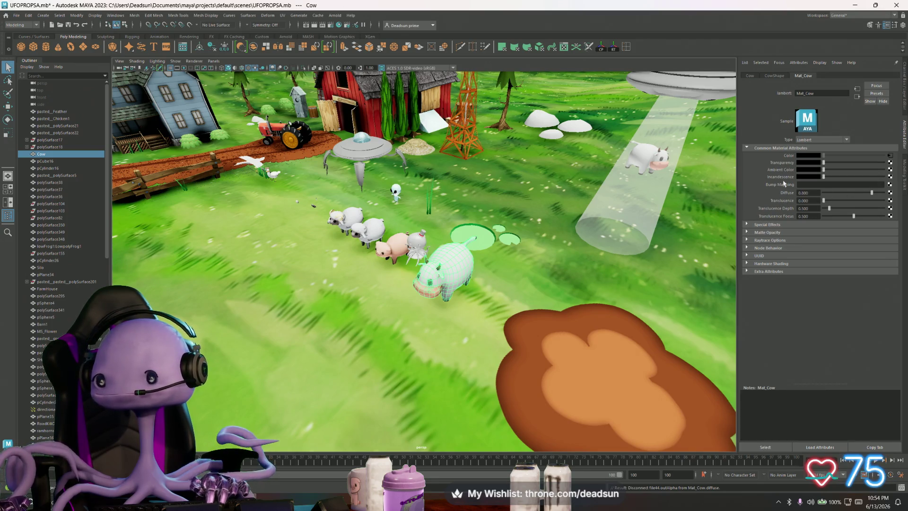
click(747, 225)
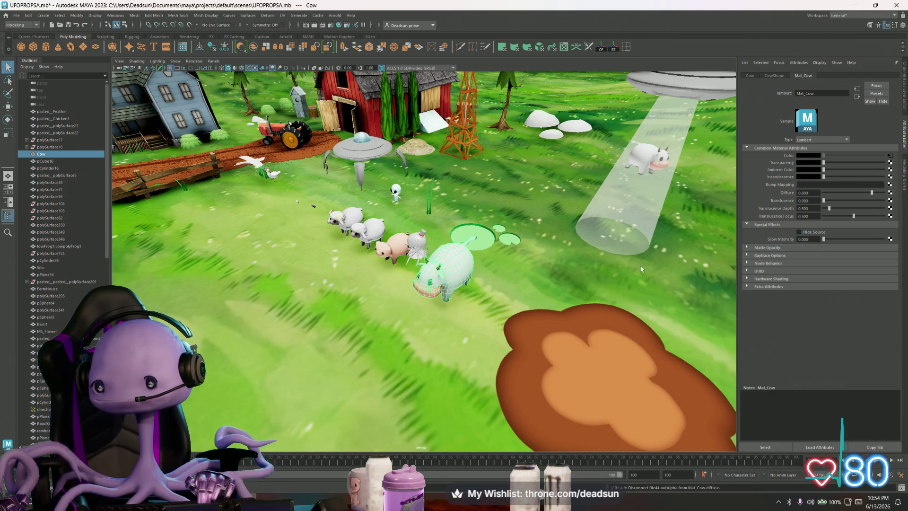
Orbit around the now-white cow, then switch over to Photoshop
mouse_move(641, 269)
alt+mouse_down()
mouse_move(416, 240)
mouse_move(454, 248)
alt+mouse_up()
alt+right_drag(454, 248, 497, 255)
mouse_move(496, 256)
alt+mouse_down()
mouse_move(520, 266)
mouse_move(461, 263)
mouse_move(461, 272)
alt+mouse_up()
alt+right_drag(461, 273, 454, 276)
alt+drag(454, 277, 459, 277)
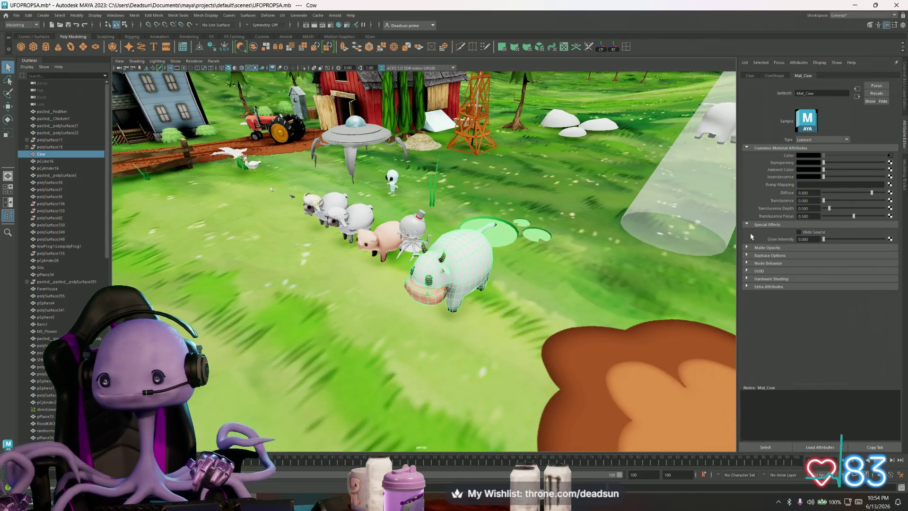
key(alt+Tab)
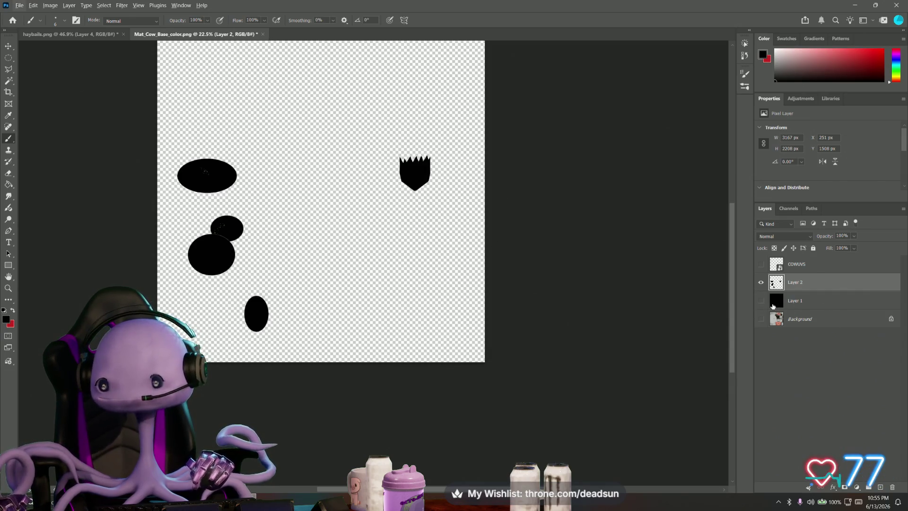
Show Layer 1 and Background, rename the spots layer Bessy and return to Maya
click(761, 300)
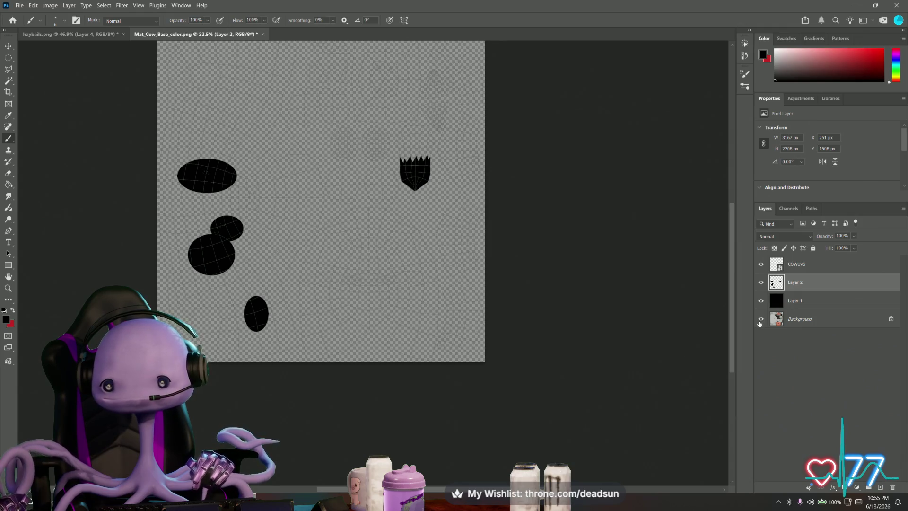
click(761, 318)
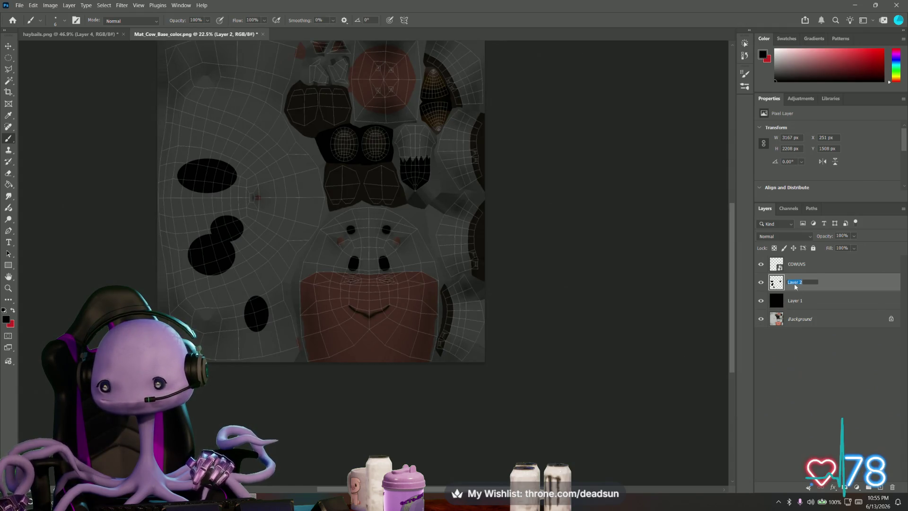
text(ou)
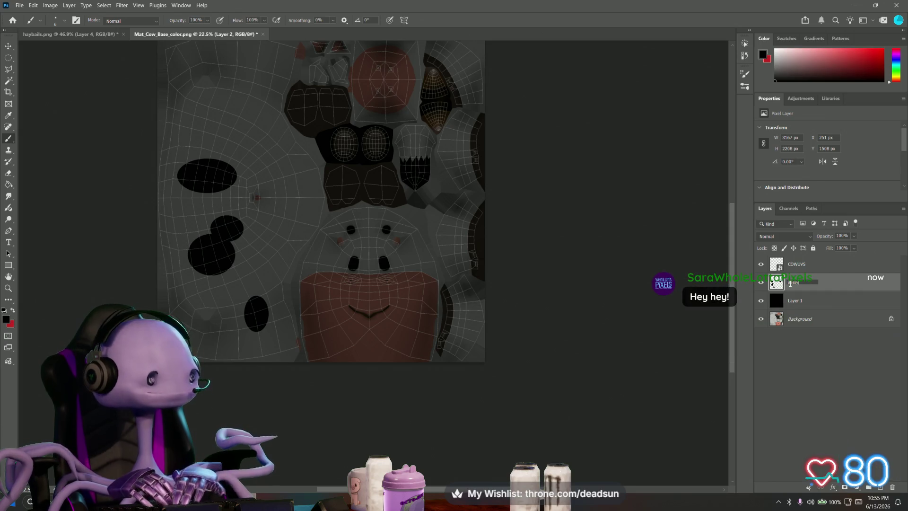
text(ssy)
key(Return)
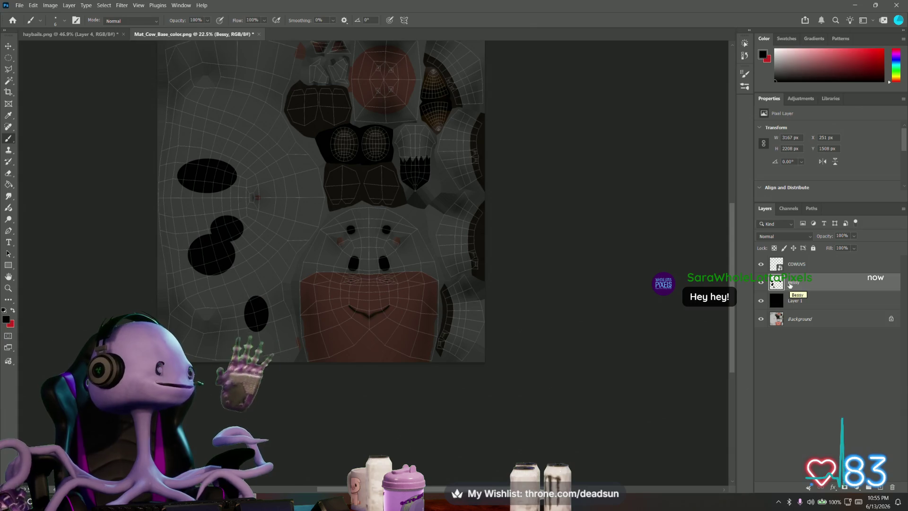
key(alt+Tab)
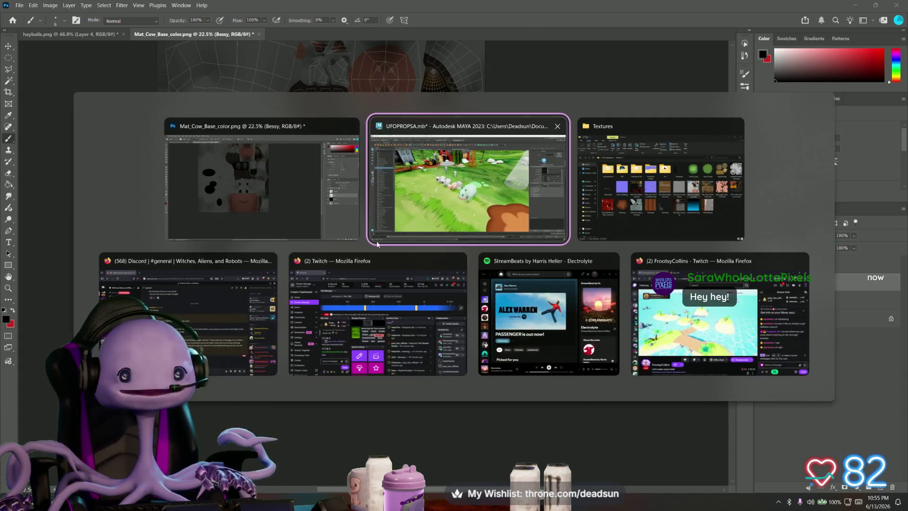
mouse_move(426, 283)
alt+mouse_down()
mouse_move(520, 310)
mouse_move(586, 267)
mouse_move(664, 306)
alt+mouse_up()
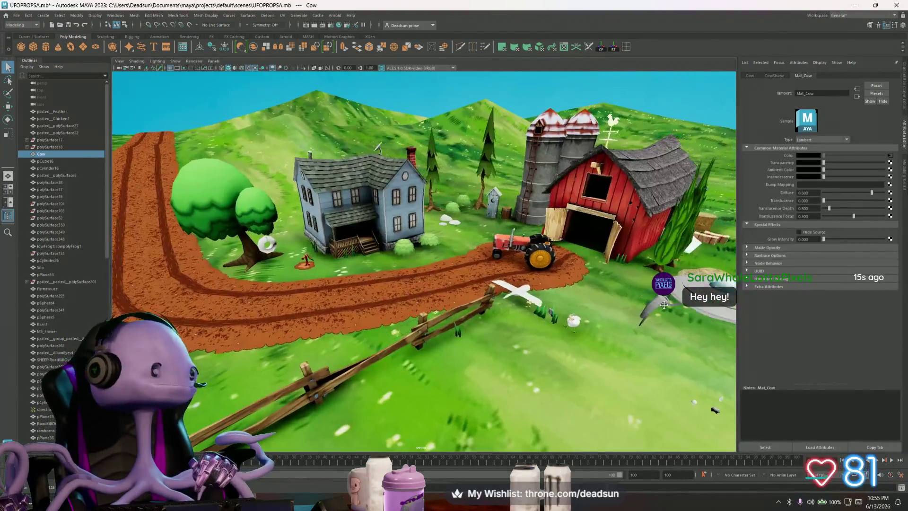
Look over the farm scene and select the object carrying the lambert30 material
alt+middle_drag(665, 305, 382, 293)
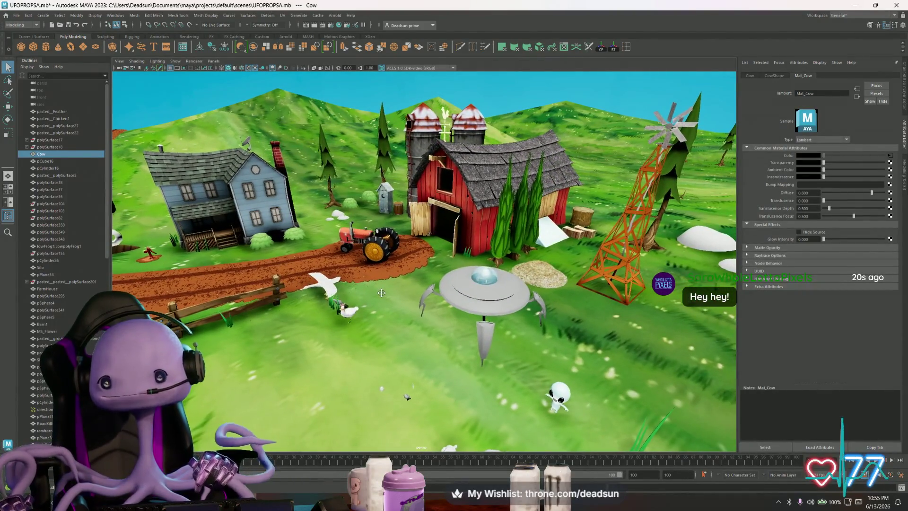
alt+drag(381, 293, 397, 330)
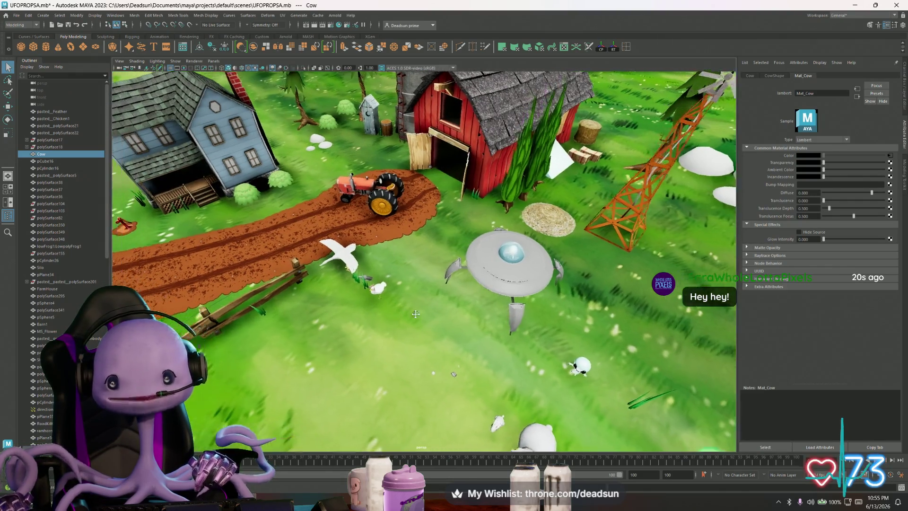
alt+drag(474, 260, 342, 229)
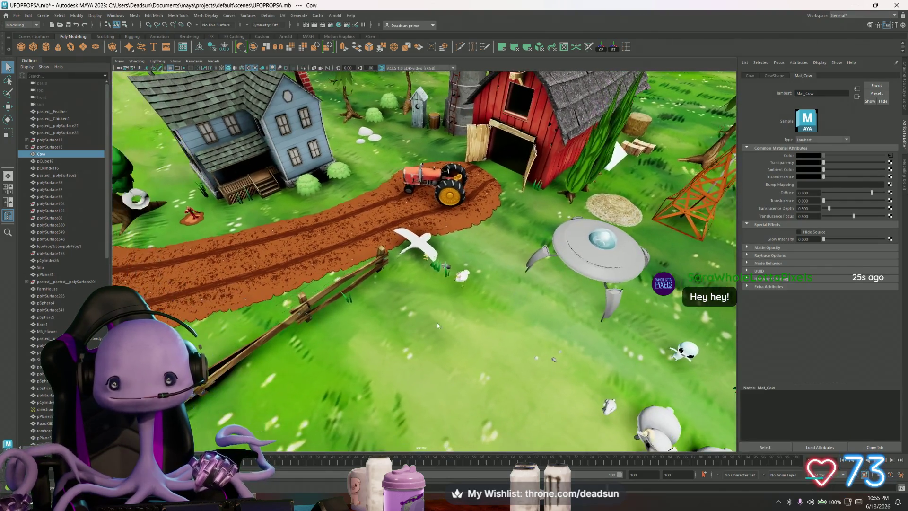
click(319, 216)
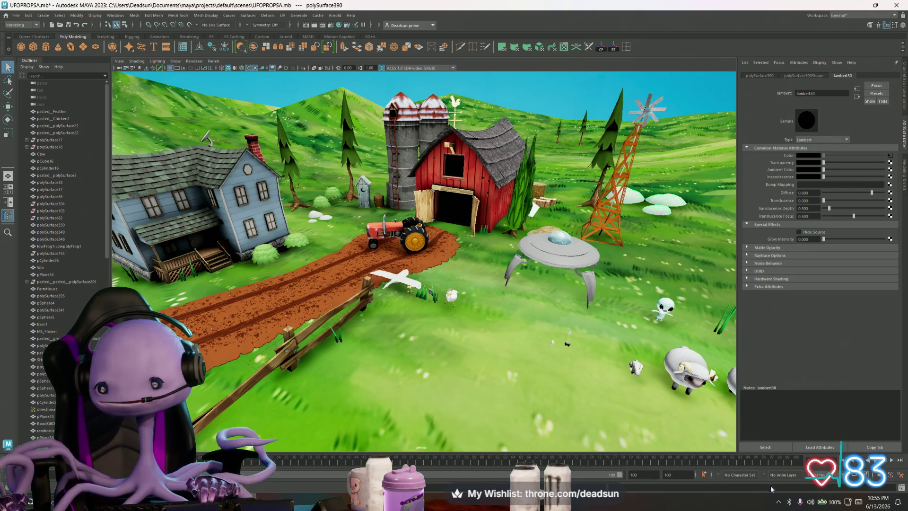
Open the system tray overflow and the options of a background app
click(779, 502)
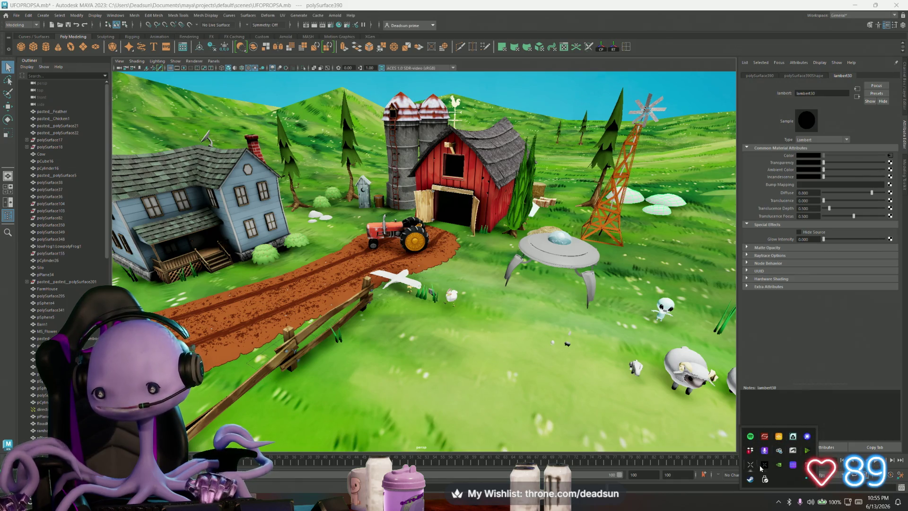
right_click(752, 479)
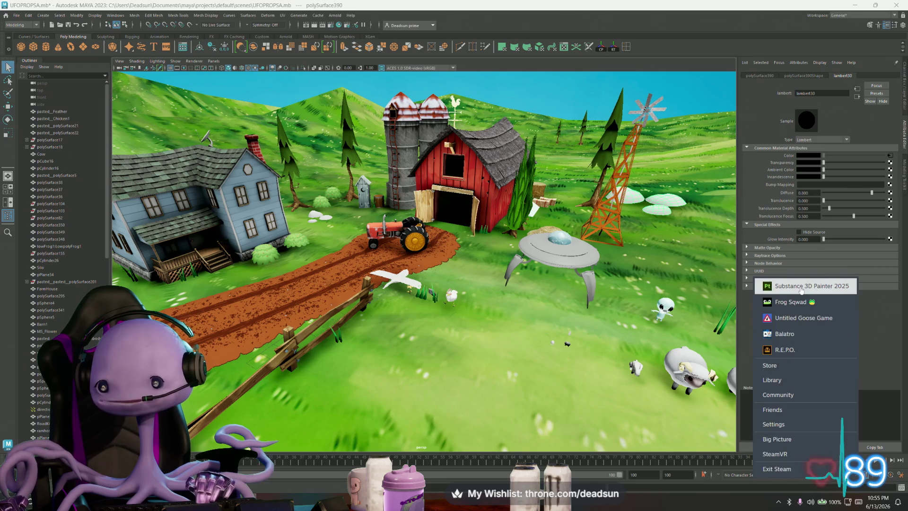
Launch Substance 3D Painter from Steam and close its startup home screen
click(786, 285)
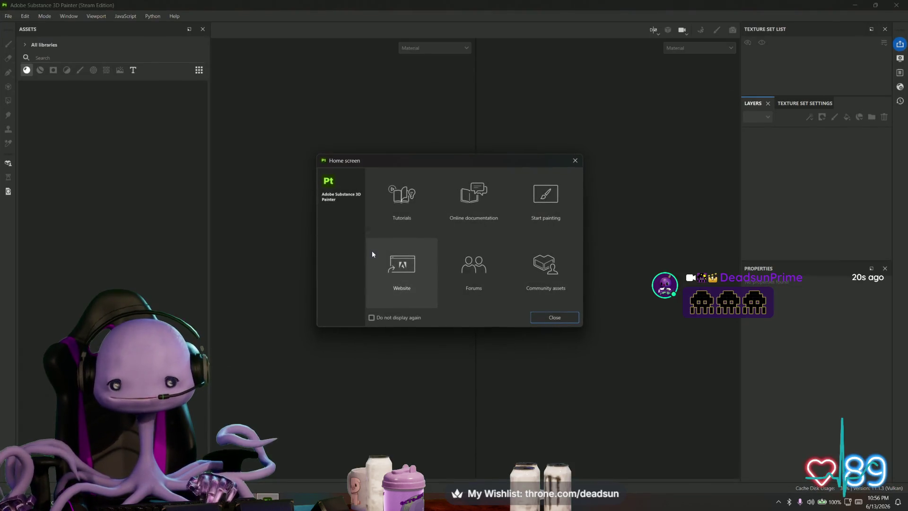
click(574, 160)
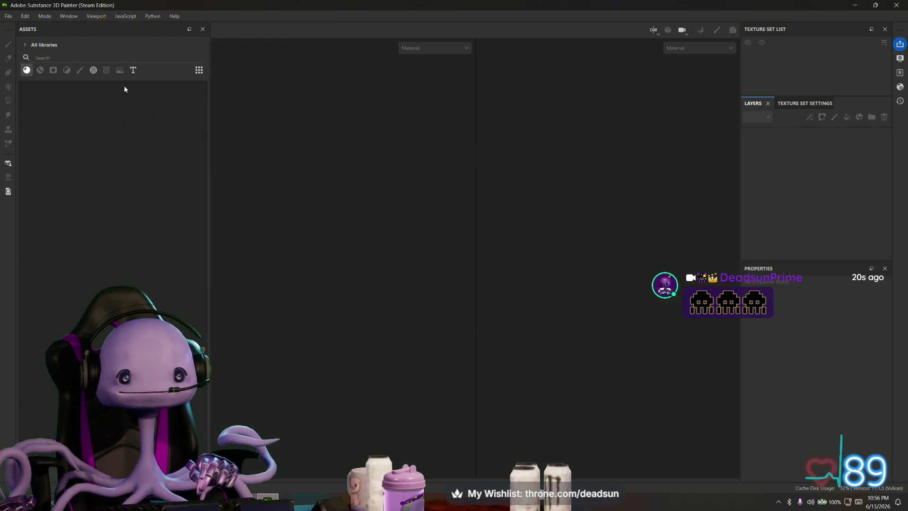
Create a new project using Rocks1.fbx as the mesh
click(10, 16)
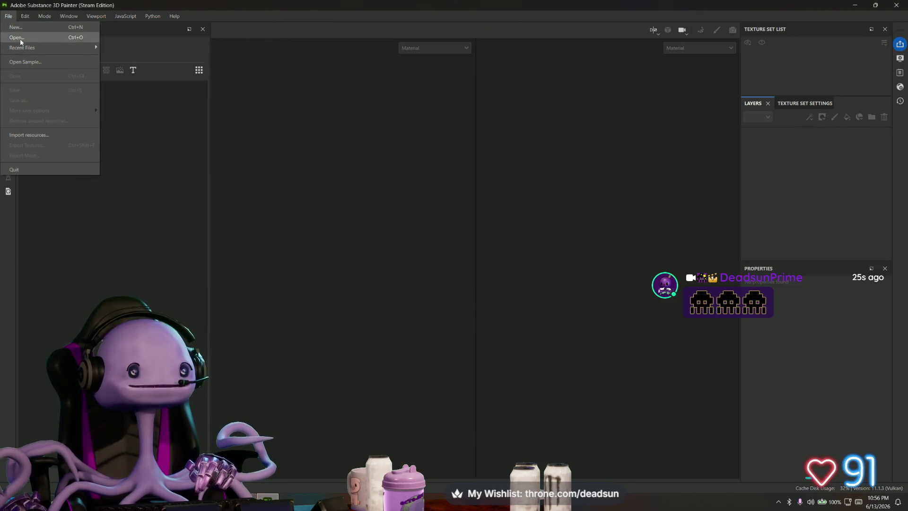
click(25, 29)
click(539, 148)
click(436, 188)
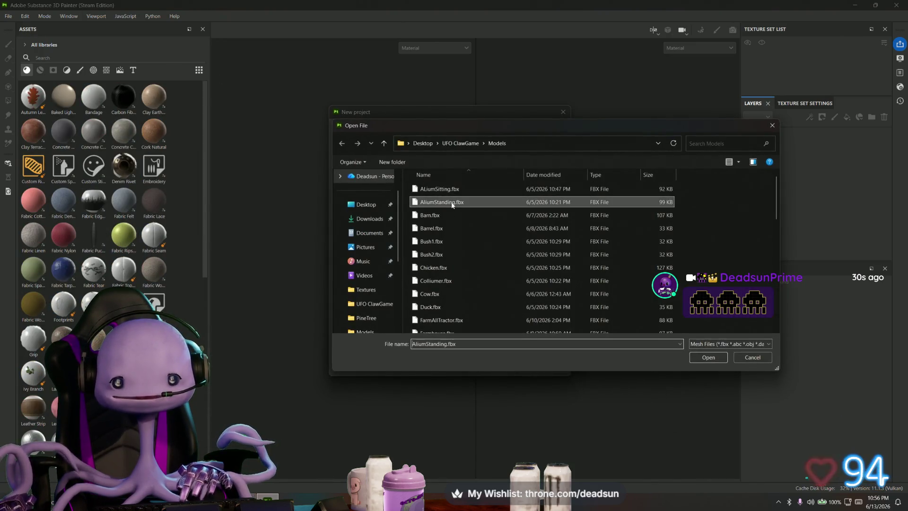
click(462, 201)
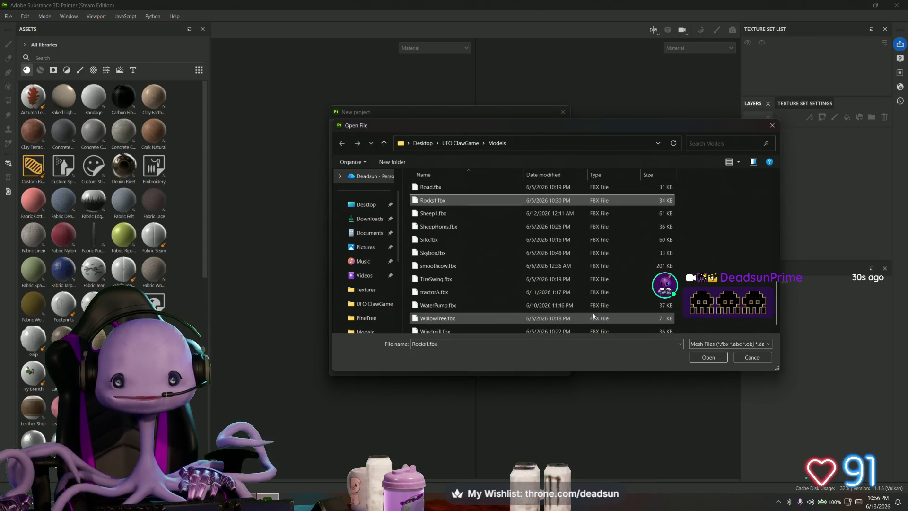
click(708, 357)
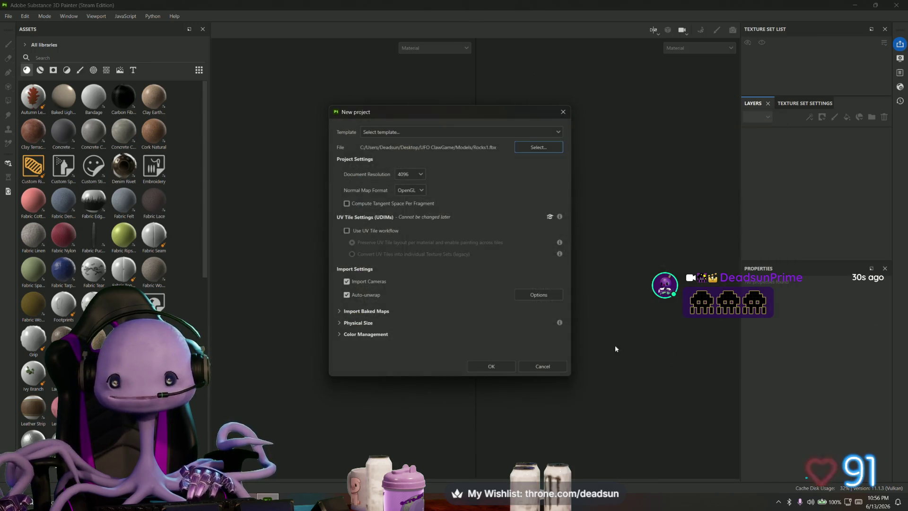
click(498, 366)
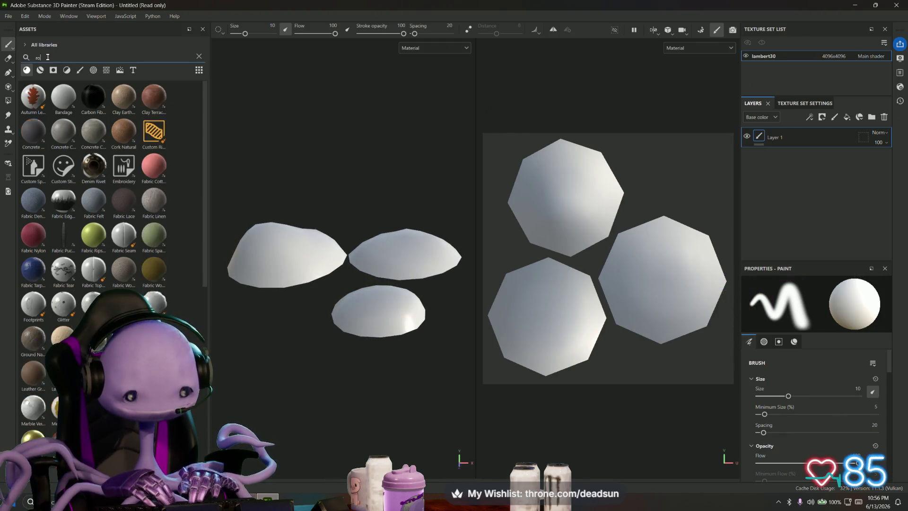
text(rock)
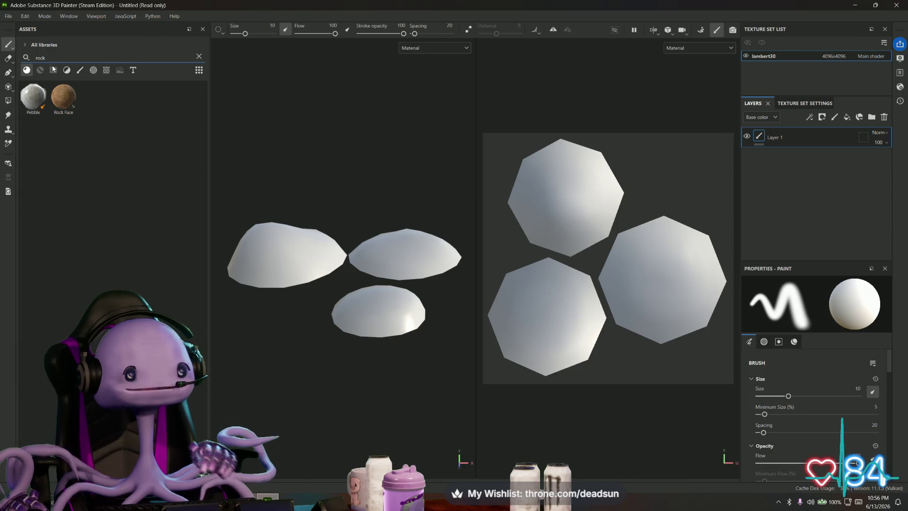
mouse_move(63, 96)
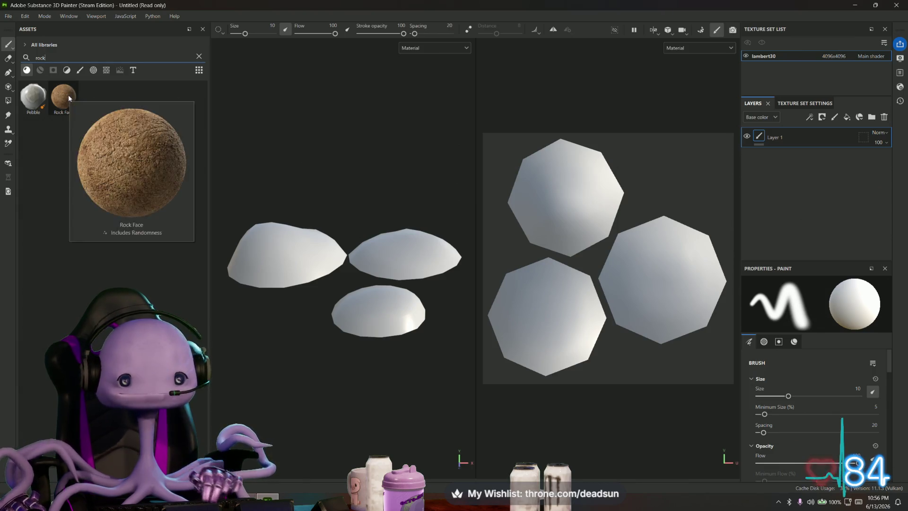
Apply the Rock Face material to the rocks as a fill layer
drag(68, 98, 272, 238)
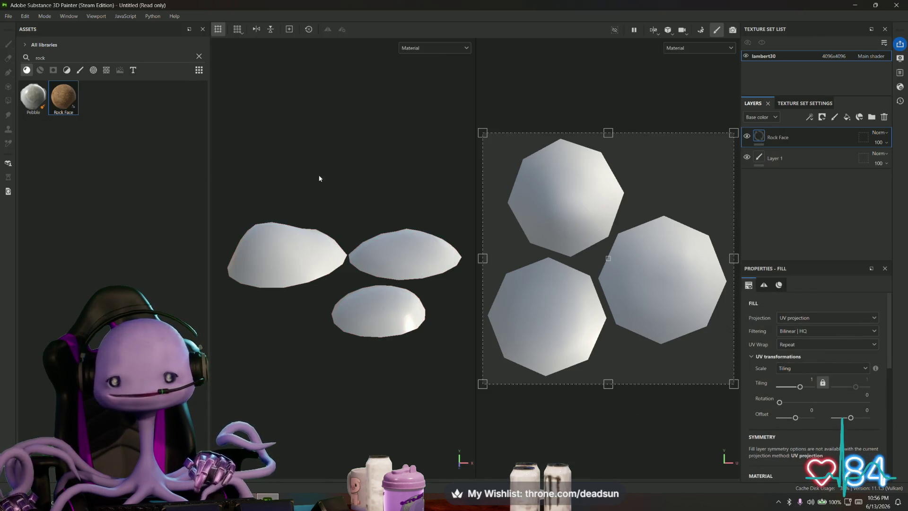
Orbit above the rocks and zoom in close on the brown Rock Face texture
mouse_move(332, 229)
alt+mouse_down()
mouse_move(345, 335)
mouse_move(315, 215)
alt+mouse_up()
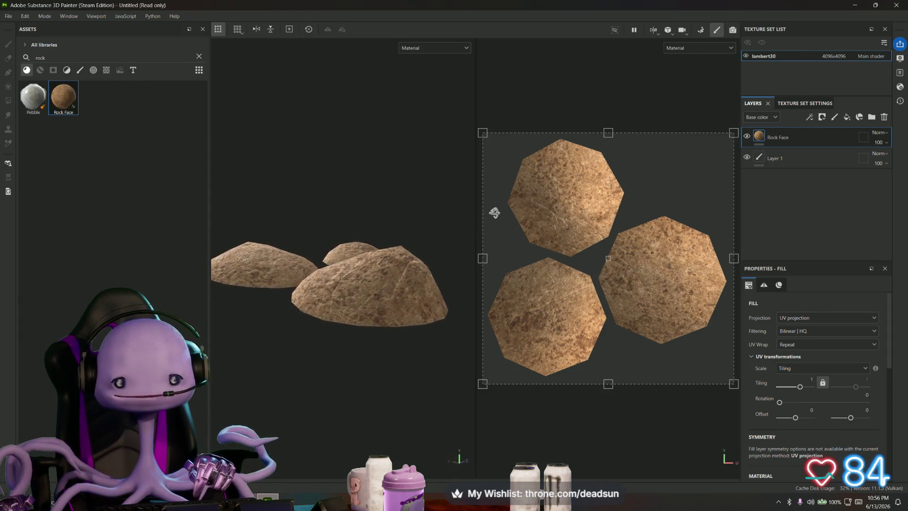
mouse_move(316, 216)
alt+right_down()
mouse_move(328, 357)
mouse_move(334, 351)
alt+right_up()
scroll(834, 348, down, 5)
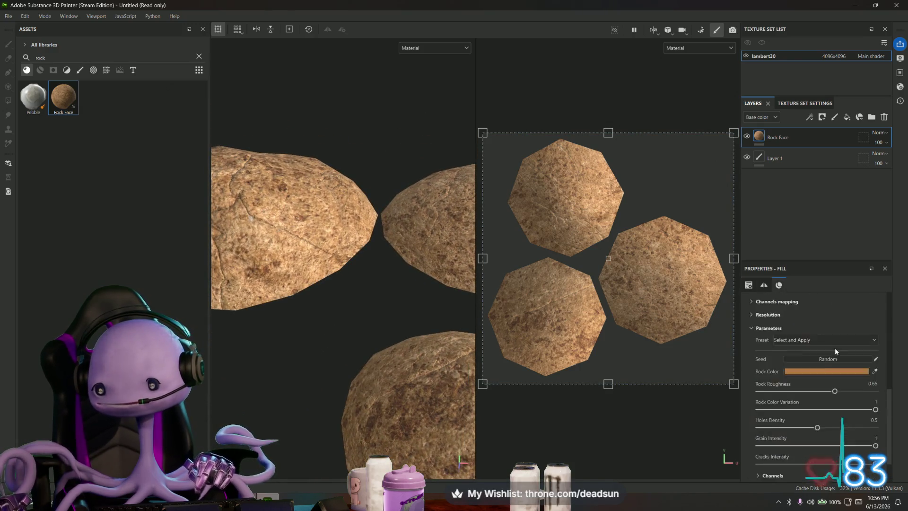
Change the Rock Color from brown to a grey shifted toward cyan, then check it around the rocks
click(830, 345)
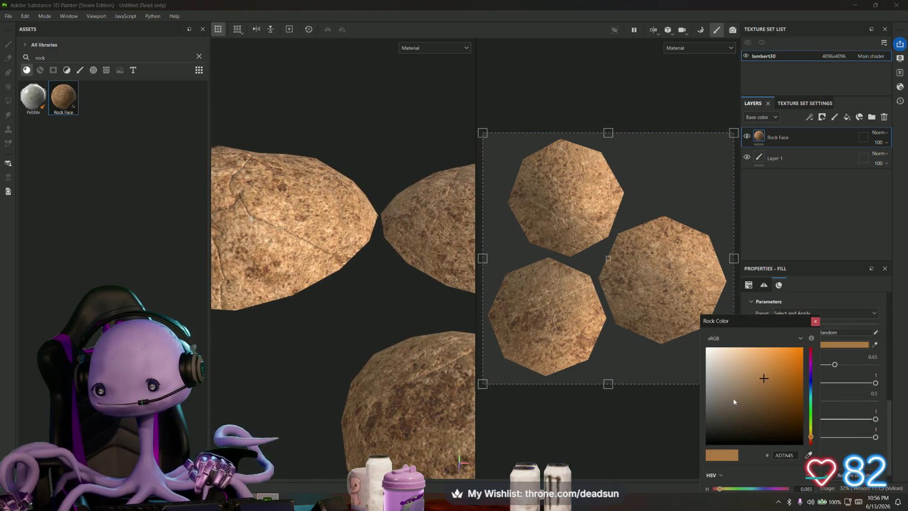
click(727, 397)
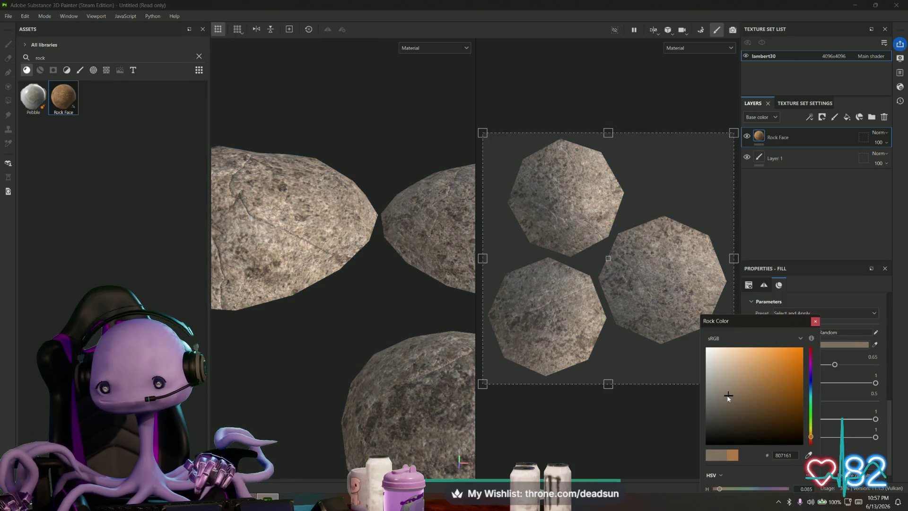
click(810, 415)
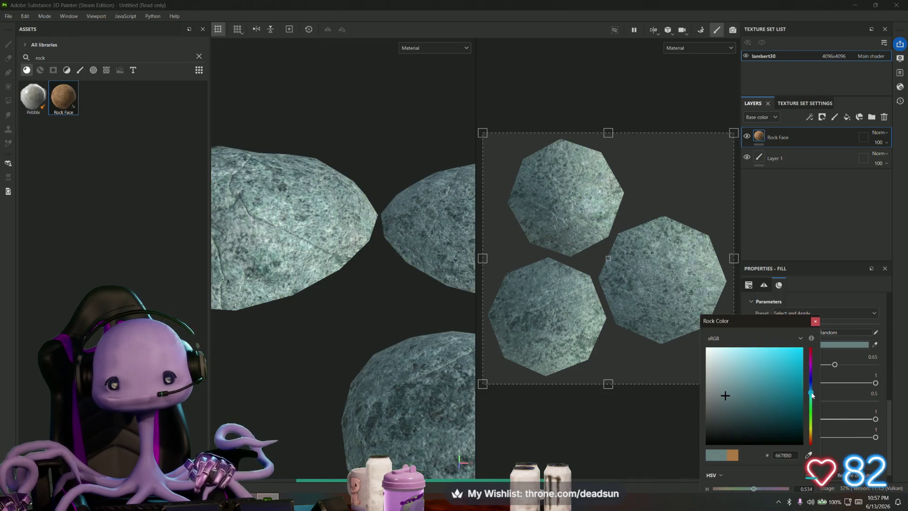
mouse_move(305, 283)
alt+mouse_down()
mouse_move(283, 309)
mouse_move(298, 316)
alt+mouse_up()
scroll(315, 314, down, 4)
scroll(315, 315, down, 3)
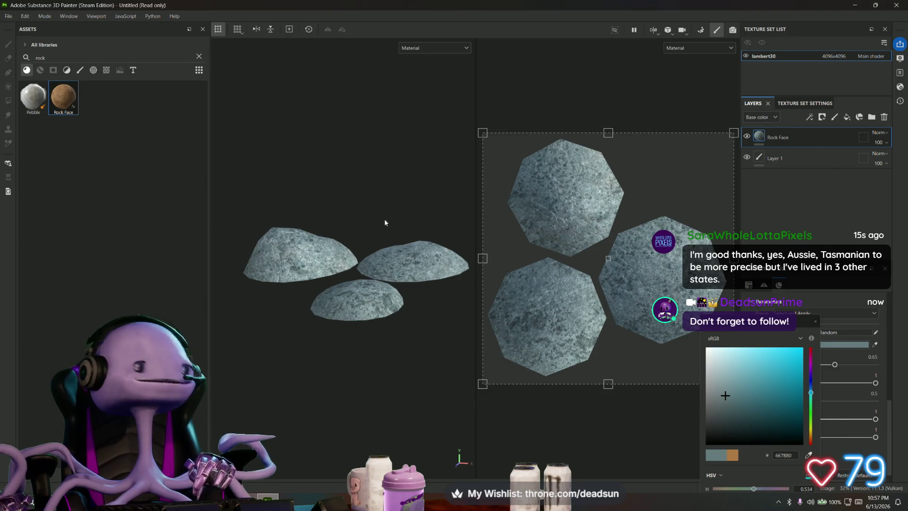
alt+drag(292, 228, 270, 244)
scroll(269, 243, up, 1)
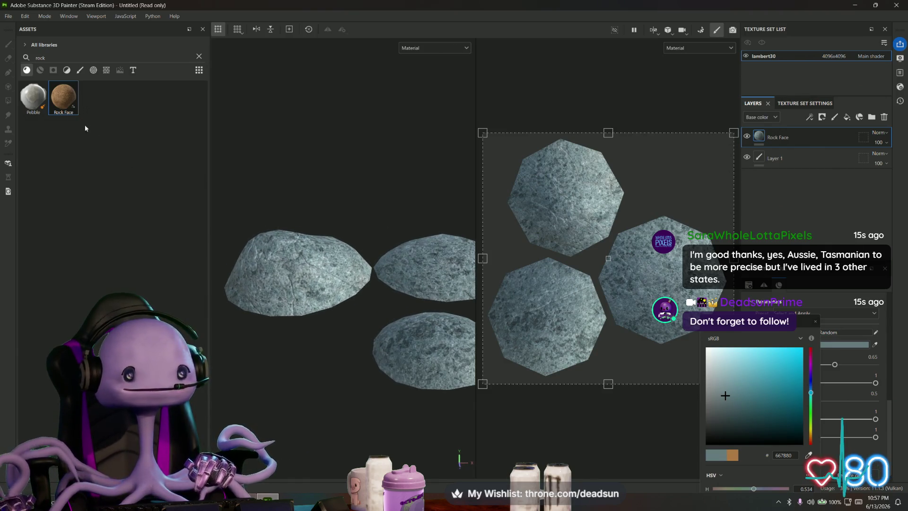
text(slate)
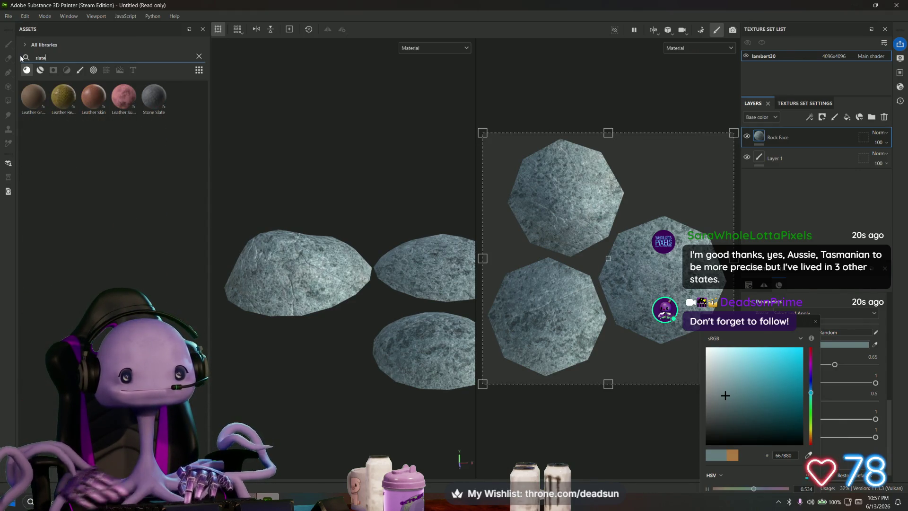
Apply the Stone Slate material as a layer above Rock Face and inspect the grey slate surface
drag(150, 98, 287, 245)
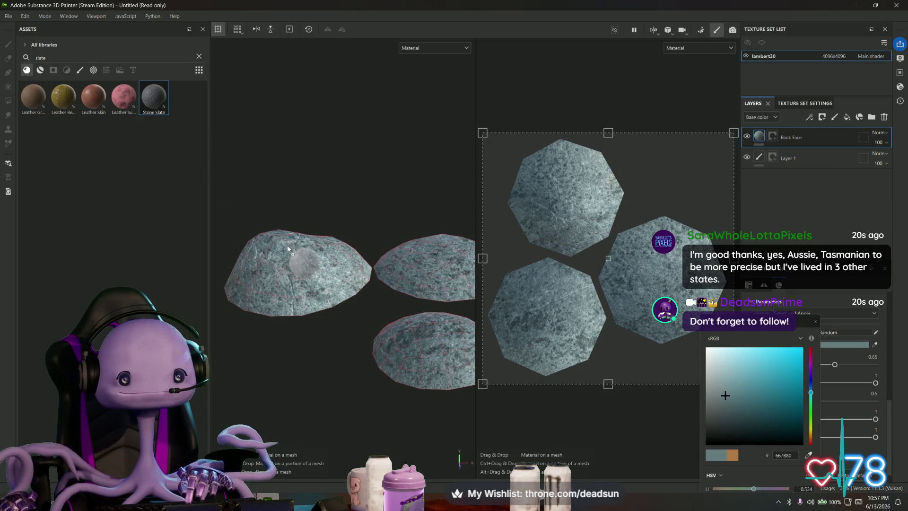
scroll(312, 293, up, 1)
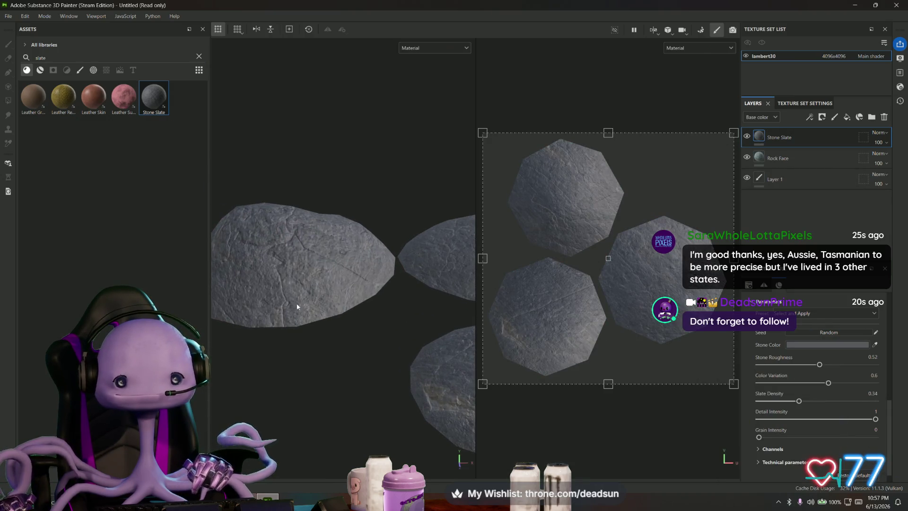
scroll(340, 305, up, 1)
scroll(366, 312, up, 1)
mouse_move(366, 312)
alt+mouse_down()
mouse_move(296, 297)
mouse_move(316, 139)
mouse_move(330, 373)
alt+mouse_up()
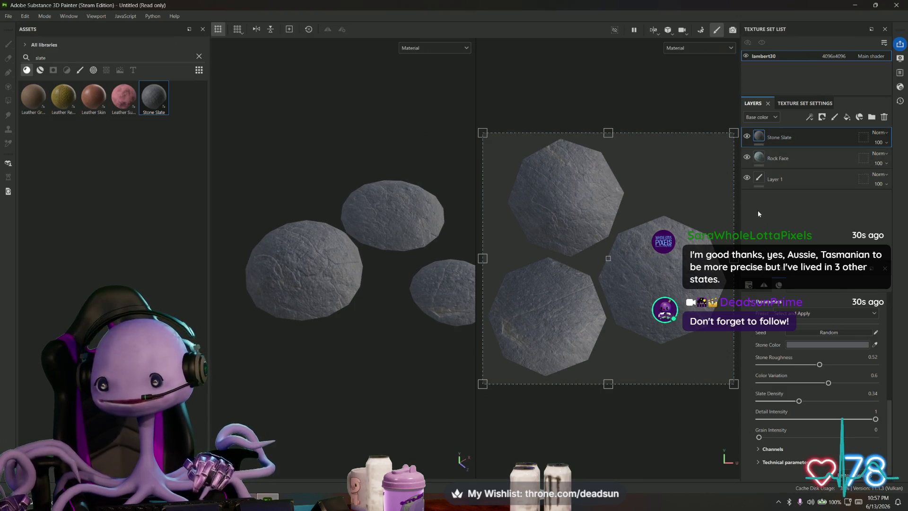
alt+drag(319, 311, 310, 282)
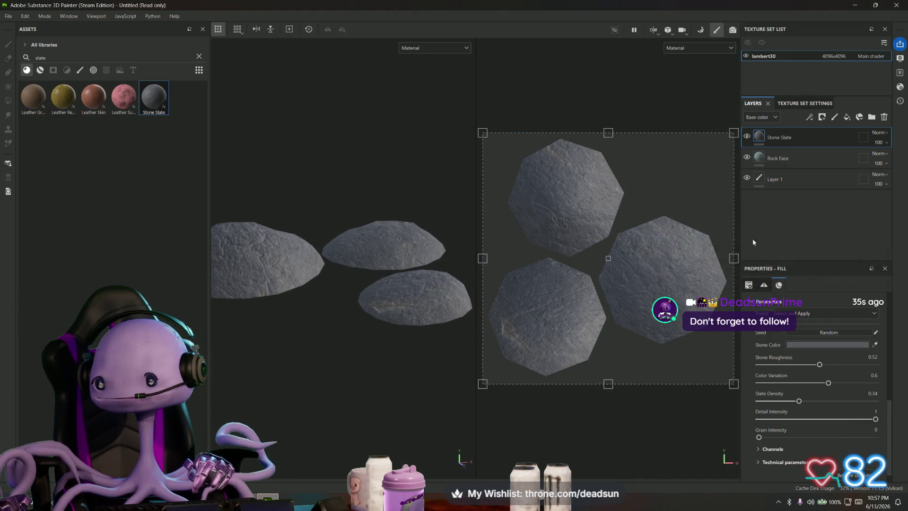
scroll(771, 364, down, 1)
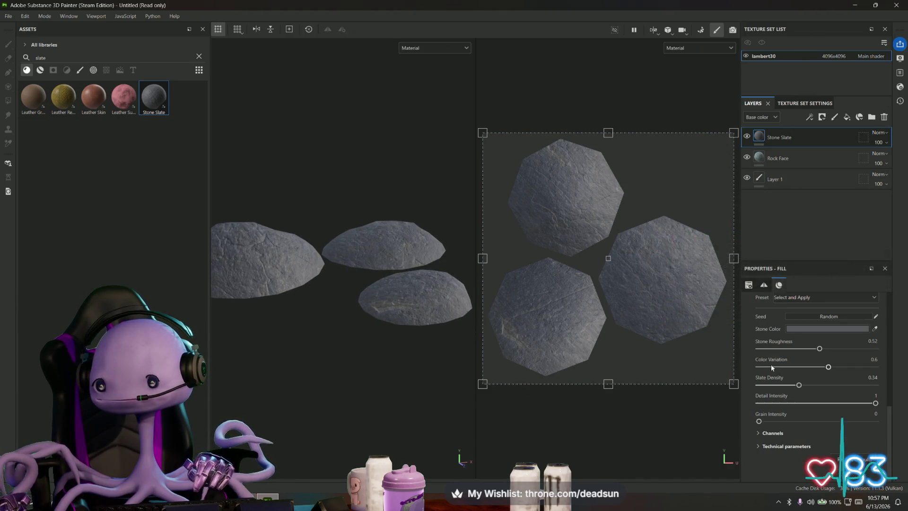
scroll(774, 368, up, 3)
scroll(754, 311, up, 1)
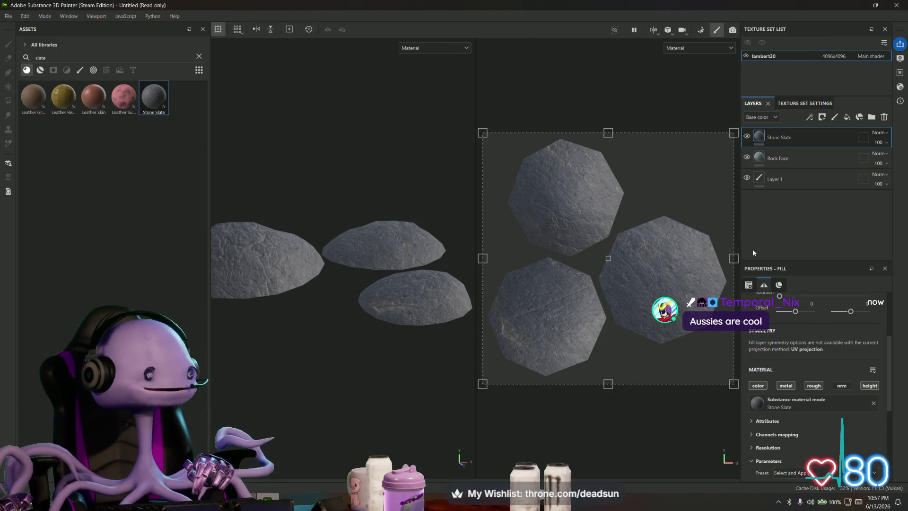
scroll(791, 306, down, 3)
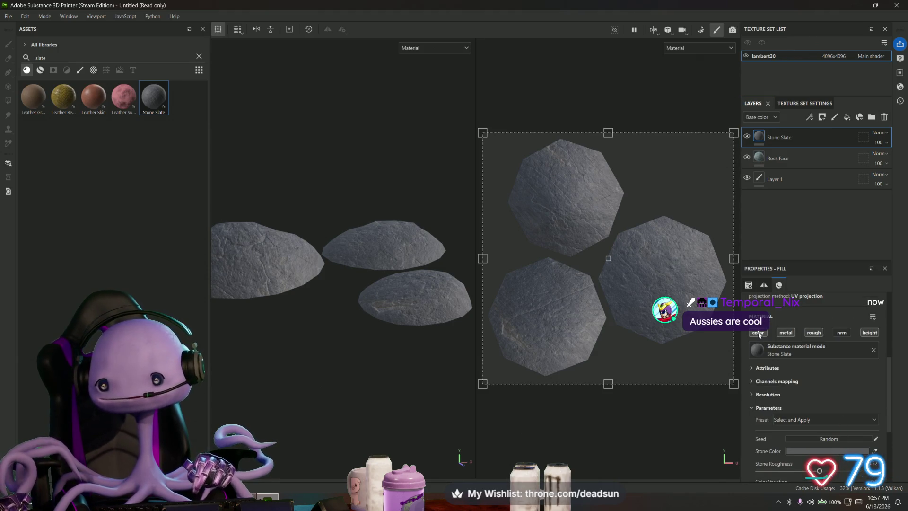
Disable Stone Slate's color channel so the blue-grey Rock Face colour shows through
click(759, 334)
mouse_move(264, 277)
alt+mouse_down()
mouse_move(281, 299)
mouse_move(375, 263)
mouse_move(245, 330)
mouse_move(482, 249)
mouse_move(242, 266)
mouse_move(304, 285)
mouse_move(313, 277)
mouse_move(300, 280)
alt+mouse_up()
scroll(284, 312, down, 3)
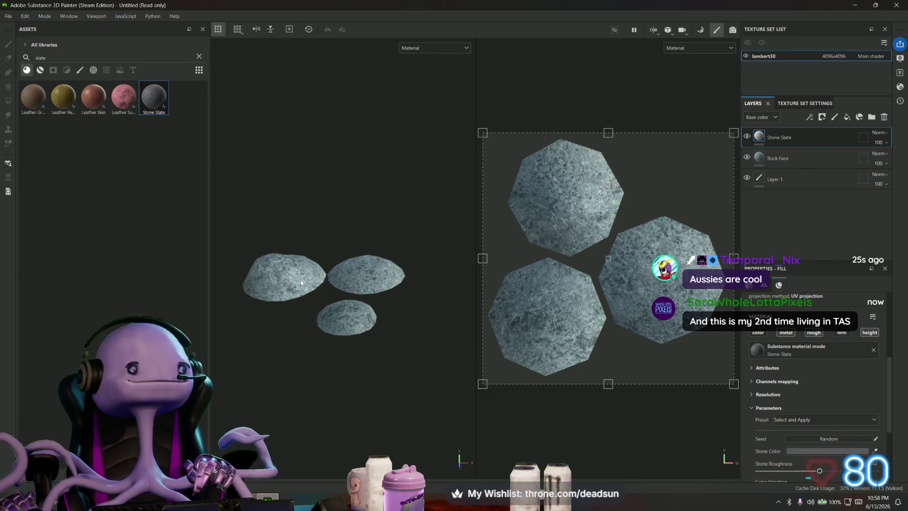
mouse_move(300, 279)
alt+mouse_down()
mouse_move(479, 335)
mouse_move(275, 313)
alt+mouse_up()
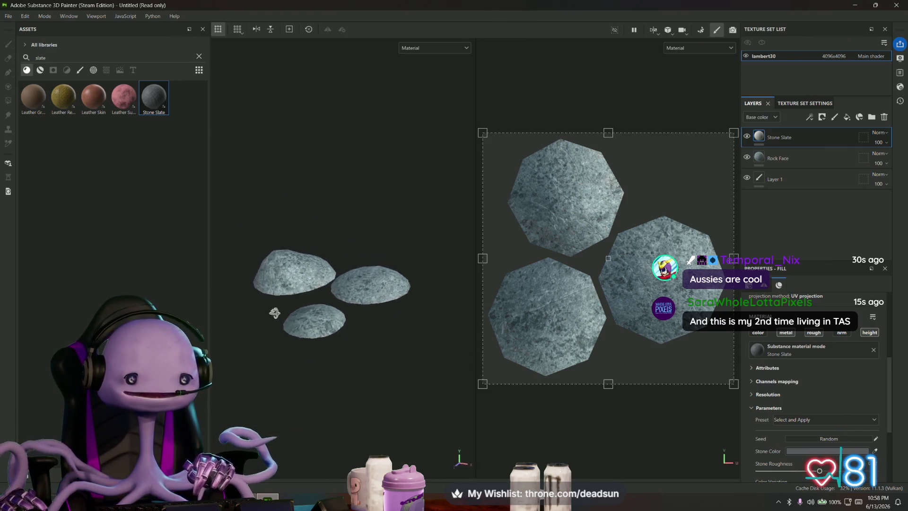
scroll(307, 312, up, 2)
scroll(306, 312, up, 2)
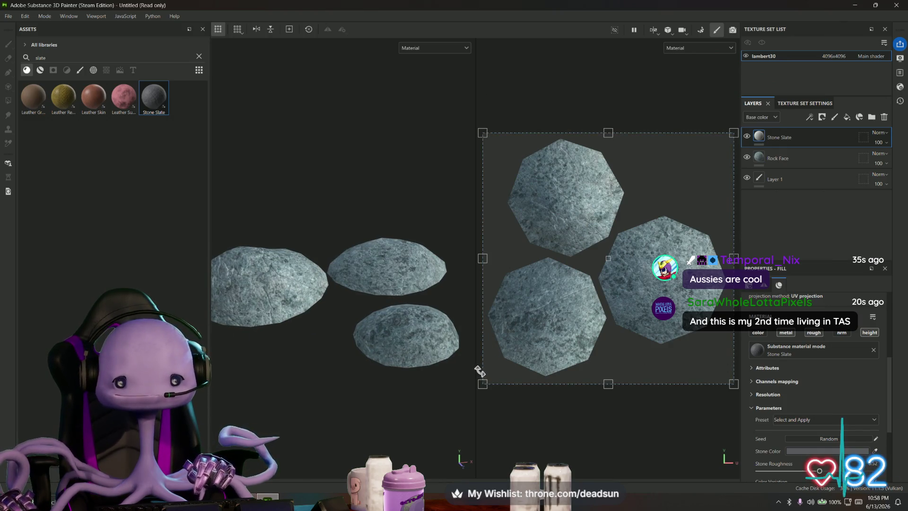
Widen the 3D view beside the UV view and review the rocks edge-on and top-down
drag(476, 369, 605, 371)
scroll(468, 355, up, 2)
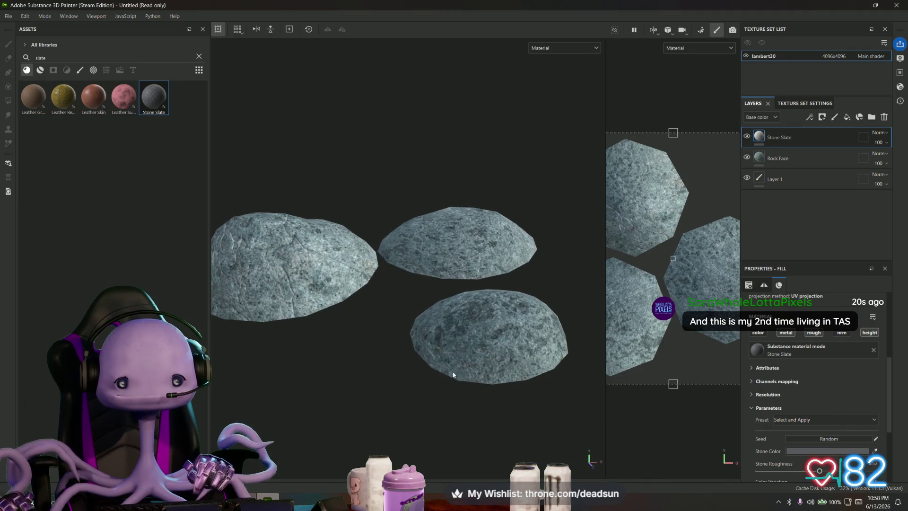
mouse_move(340, 393)
alt+mouse_down()
mouse_move(403, 424)
mouse_move(390, 330)
alt+mouse_up()
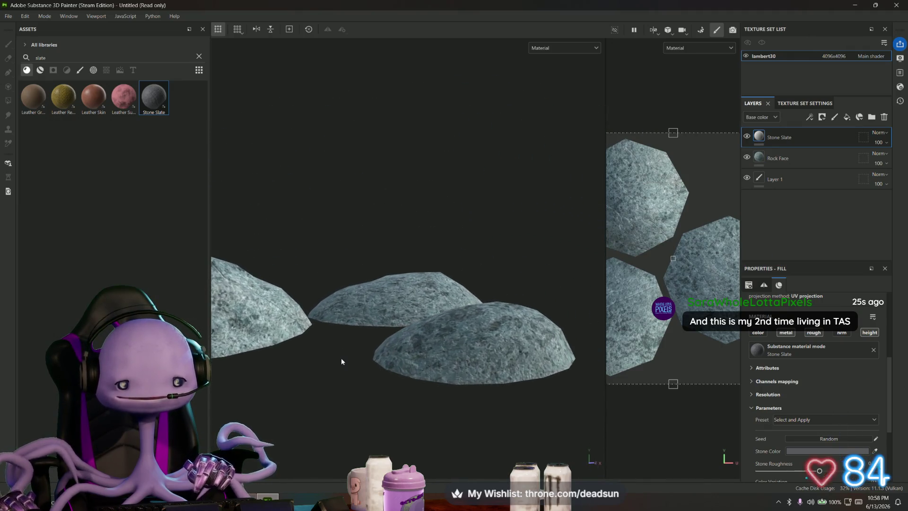
scroll(341, 357, down, 3)
alt+middle_drag(346, 358, 368, 372)
mouse_move(396, 346)
alt+mouse_down()
mouse_move(414, 382)
mouse_move(327, 289)
mouse_move(362, 260)
alt+mouse_up()
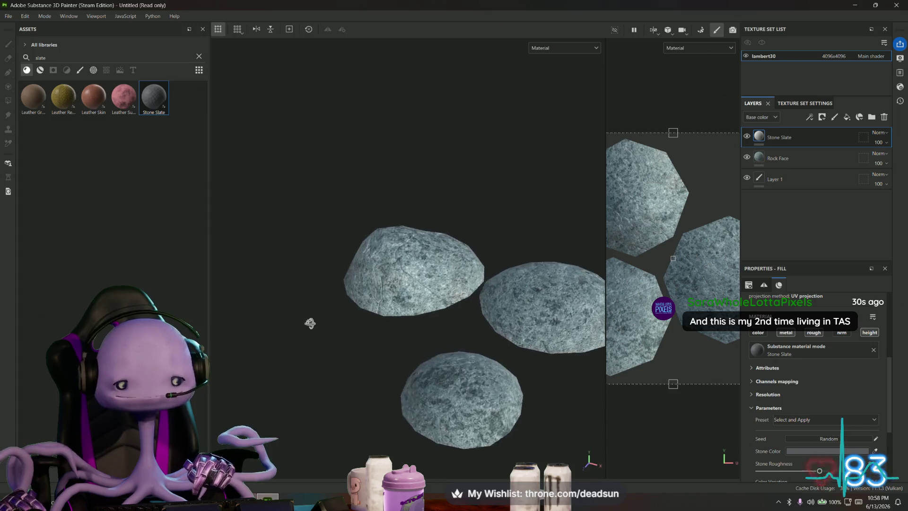
click(8, 15)
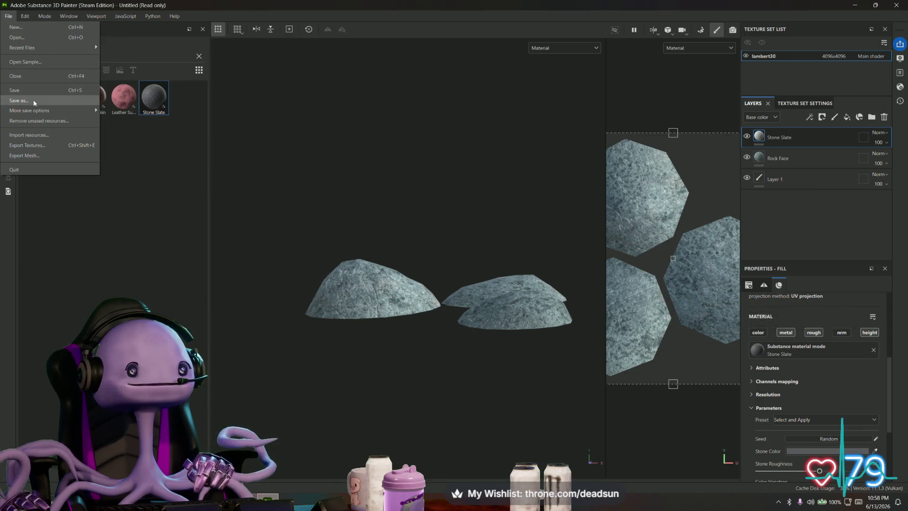
Save the project under the name Rocks1
click(19, 100)
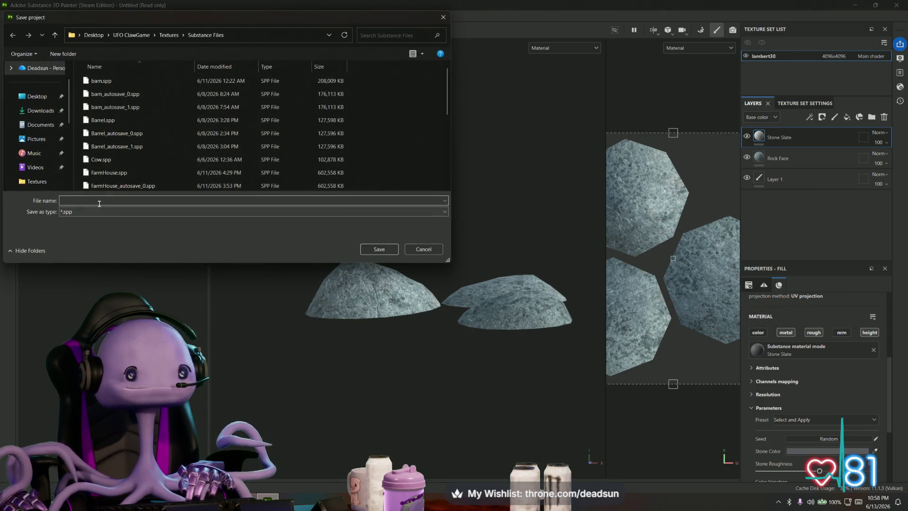
click(97, 202)
text(Rocks1)
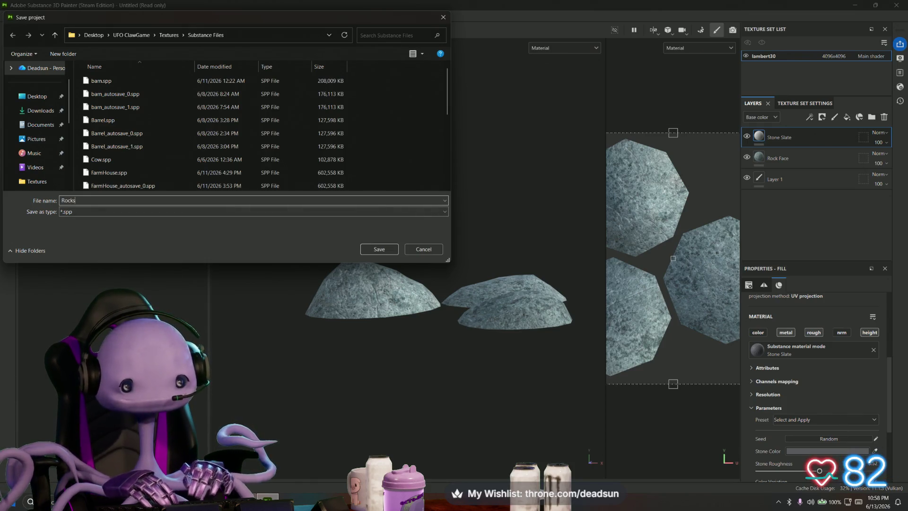
click(379, 249)
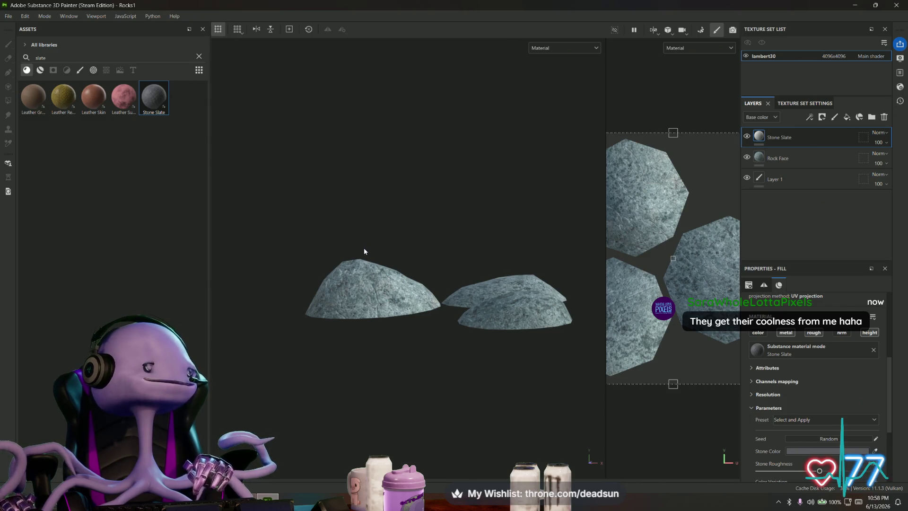
click(8, 17)
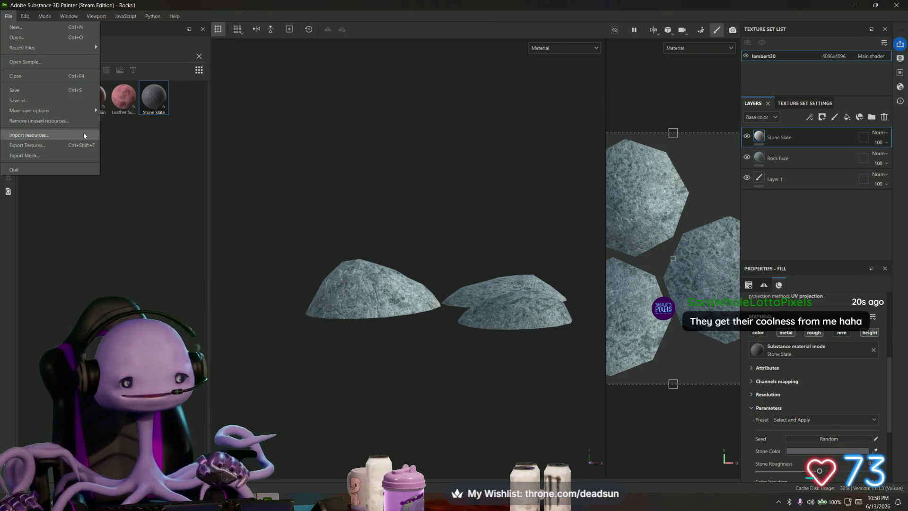
Start Export Textures, then switch to the Maya farm scene and orbit to an overview
click(54, 145)
key(alt+Tab)
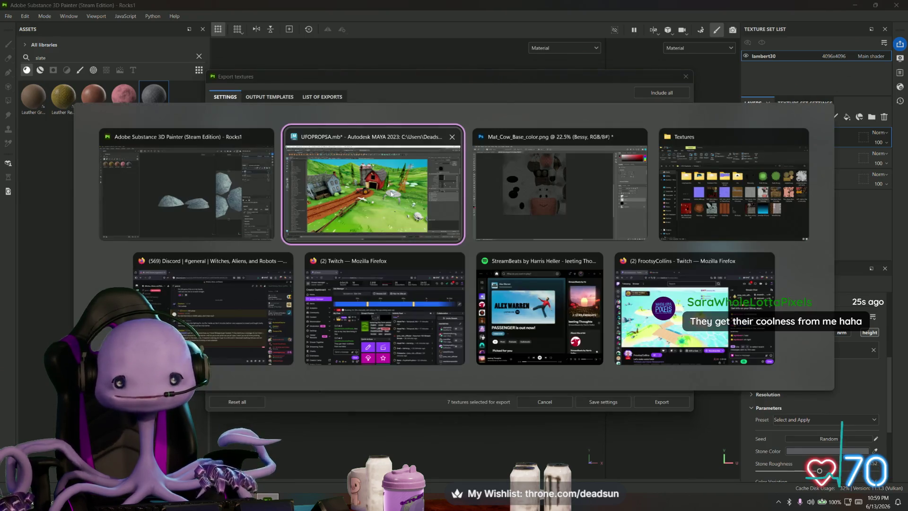
mouse_move(454, 114)
alt+mouse_down()
mouse_move(364, 222)
mouse_move(431, 302)
mouse_move(574, 214)
mouse_move(337, 233)
mouse_move(290, 204)
mouse_move(380, 221)
mouse_move(332, 221)
mouse_move(372, 220)
alt+mouse_up()
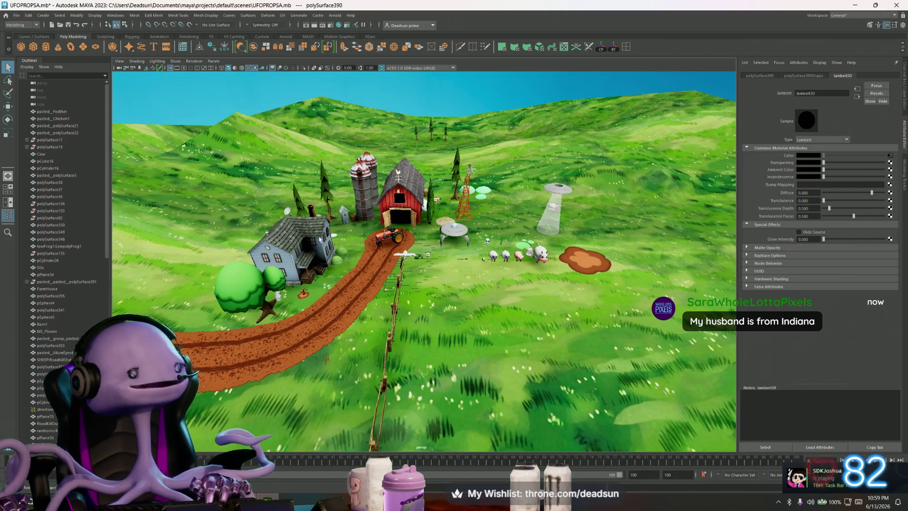
scroll(348, 218, up, 3)
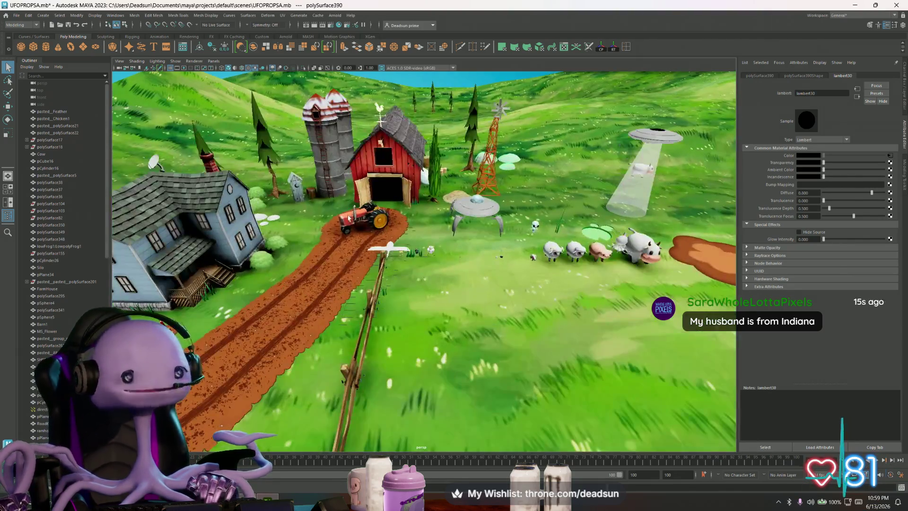
alt+drag(348, 217, 351, 170)
alt+drag(411, 241, 418, 242)
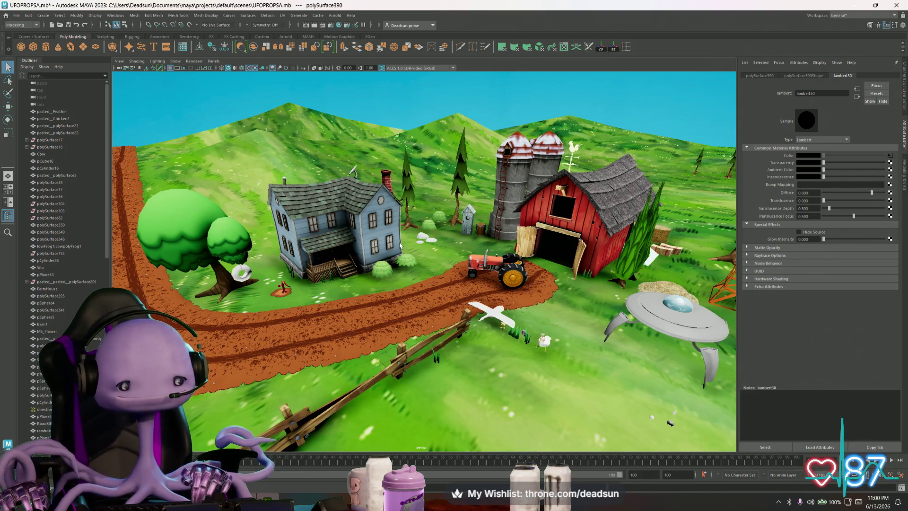
Dolly in on the tractor and back out, then bring the browser with the shared tractor render forward
mouse_move(444, 348)
alt+mouse_down()
mouse_move(402, 363)
mouse_move(474, 393)
mouse_move(297, 232)
alt+mouse_up()
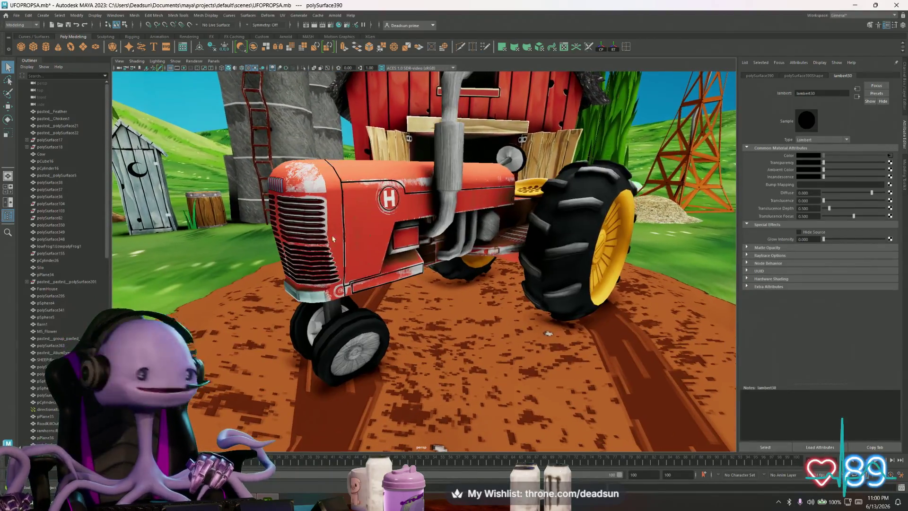
mouse_move(359, 204)
alt+mouse_down()
mouse_move(447, 228)
mouse_move(419, 298)
alt+mouse_up()
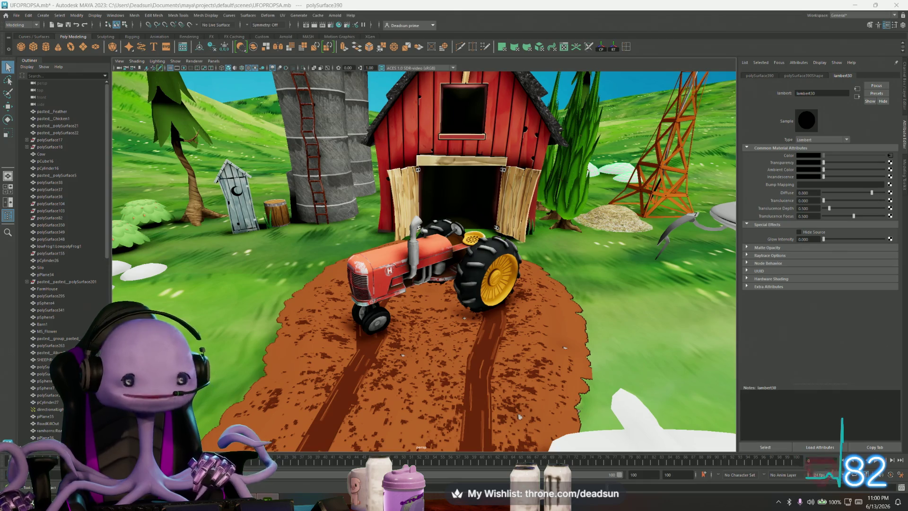
key(alt+Tab)
drag(724, 122, 724, 99)
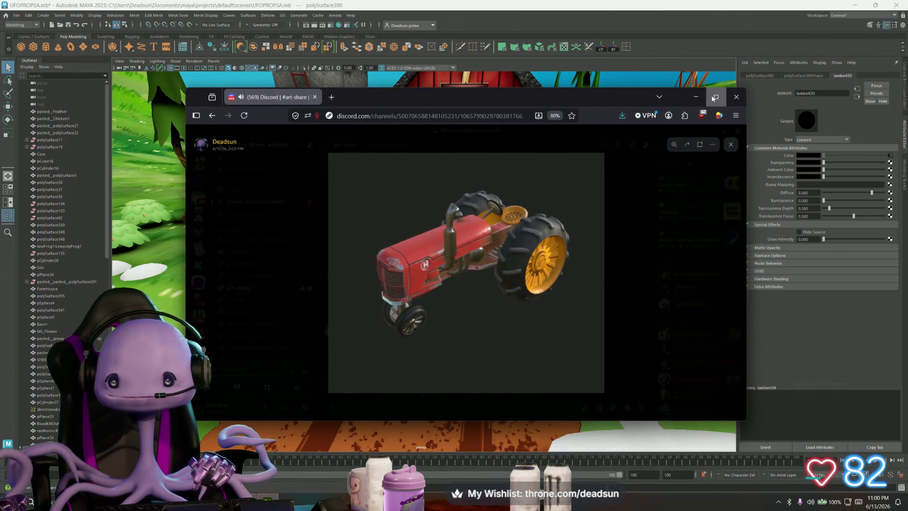
Maximize the browser and view the shared tractor render full size
click(716, 97)
click(469, 256)
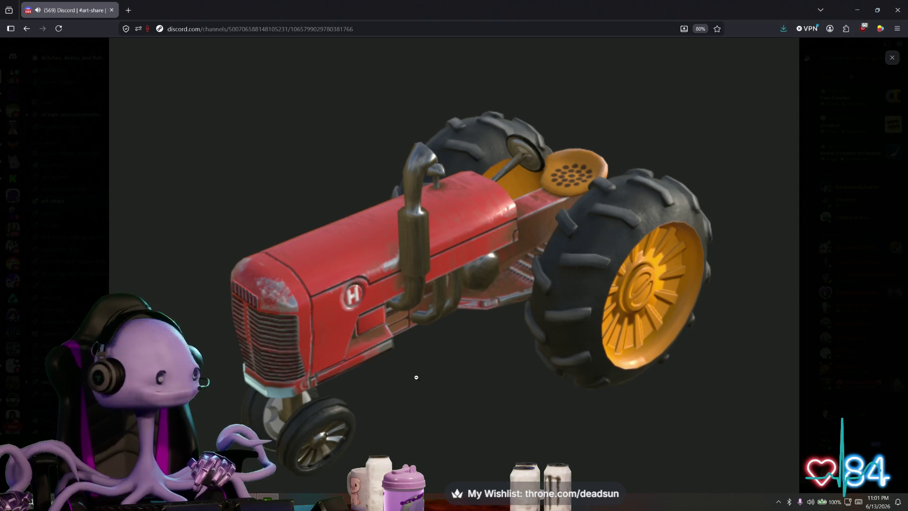
scroll(418, 366, down, 2)
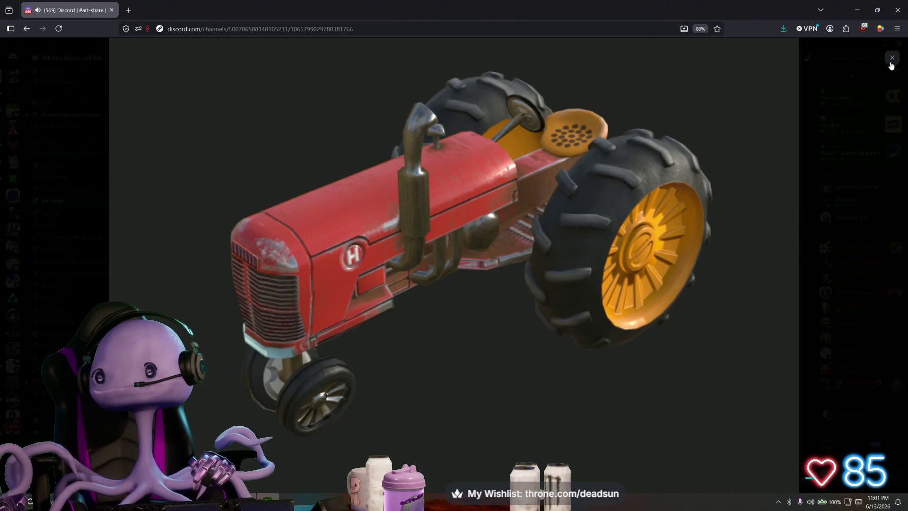
click(801, 143)
scroll(483, 281, up, 8)
scroll(333, 284, up, 5)
scroll(335, 305, up, 5)
scroll(334, 305, up, 3)
View the shared barn render zoomed in, close it and return to Maya
click(277, 276)
click(389, 290)
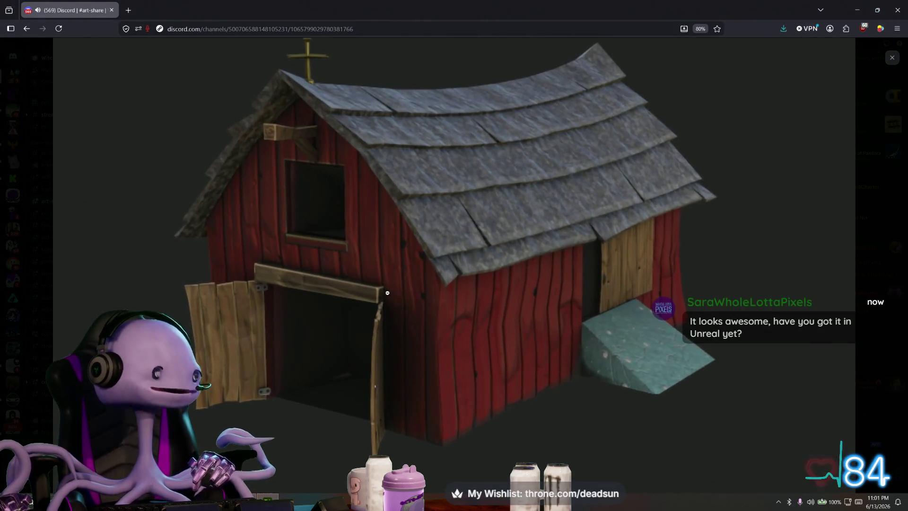
click(456, 315)
click(709, 213)
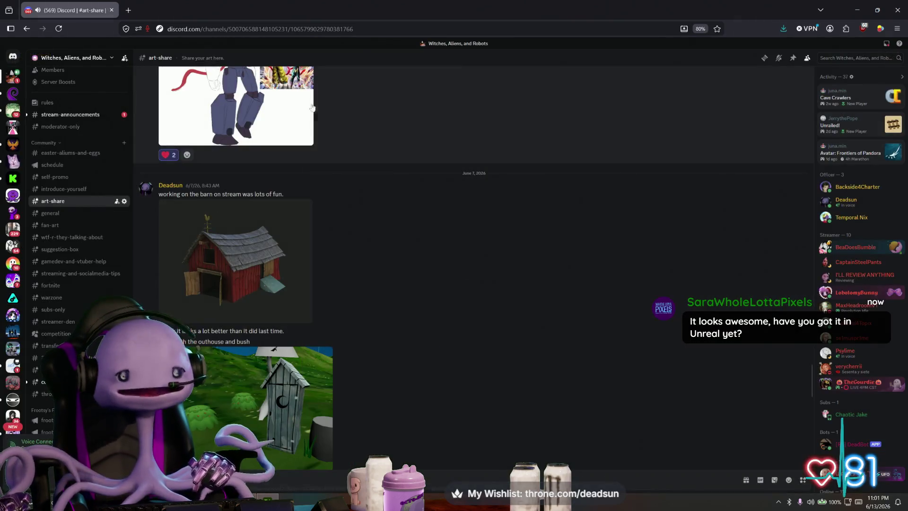
key(alt+Tab)
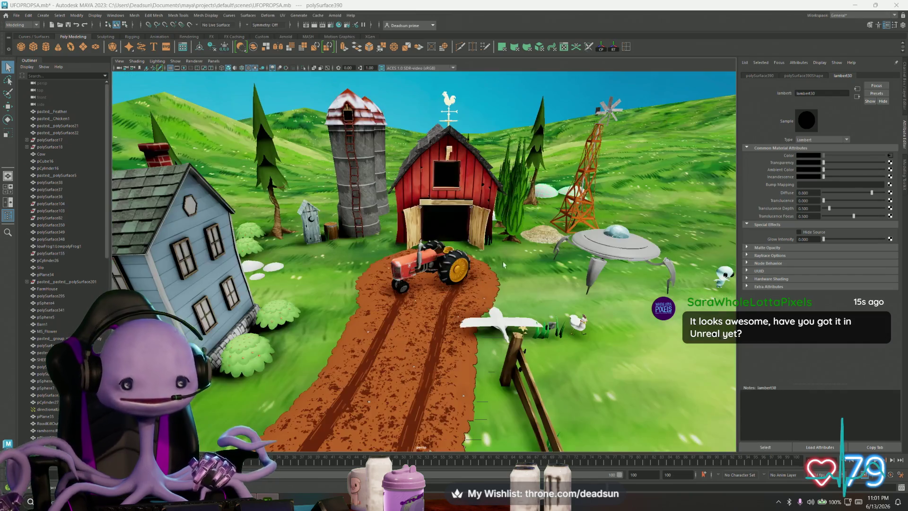
alt+drag(429, 418, 529, 273)
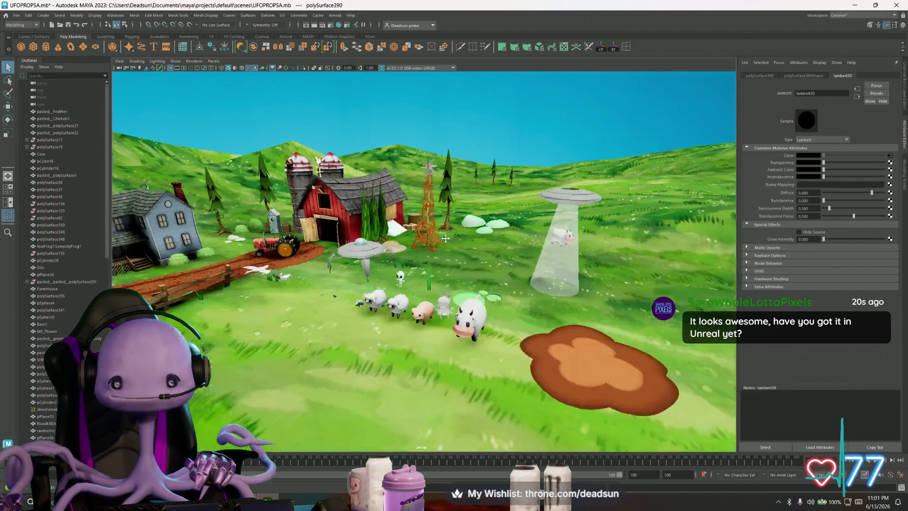
alt+drag(539, 197, 475, 329)
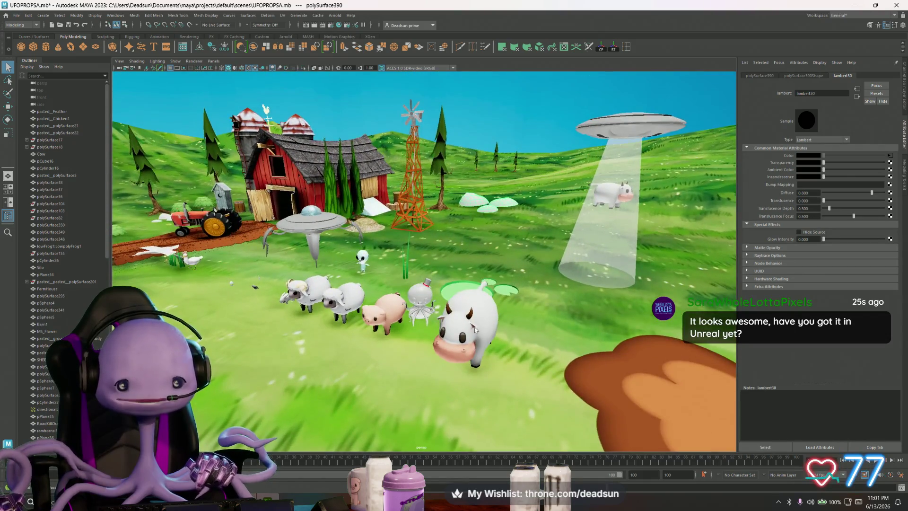
mouse_move(322, 309)
alt+mouse_down()
mouse_move(412, 298)
mouse_move(460, 277)
mouse_move(418, 276)
mouse_move(426, 298)
mouse_move(342, 320)
mouse_move(236, 305)
alt+mouse_up()
click(459, 276)
click(468, 312)
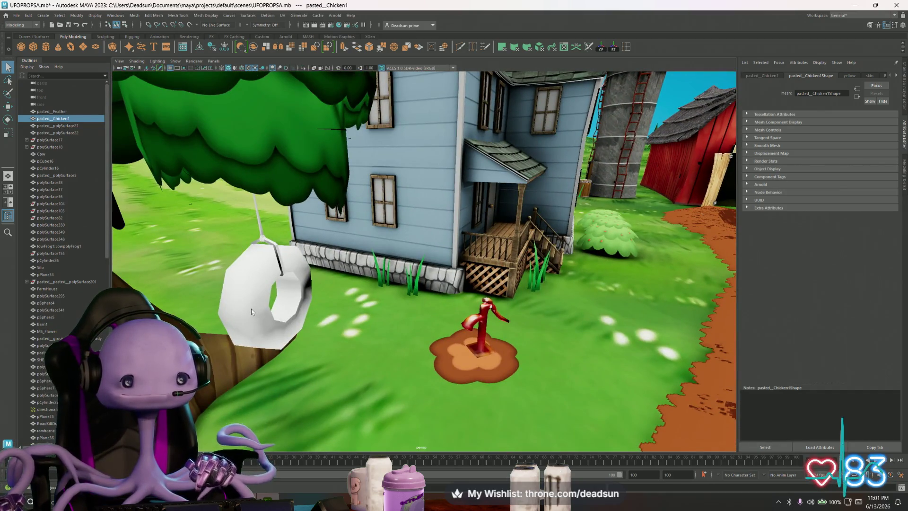
scroll(251, 309, down, 5)
mouse_move(251, 308)
alt+mouse_down()
mouse_move(374, 314)
mouse_move(316, 295)
mouse_move(329, 312)
alt+mouse_up()
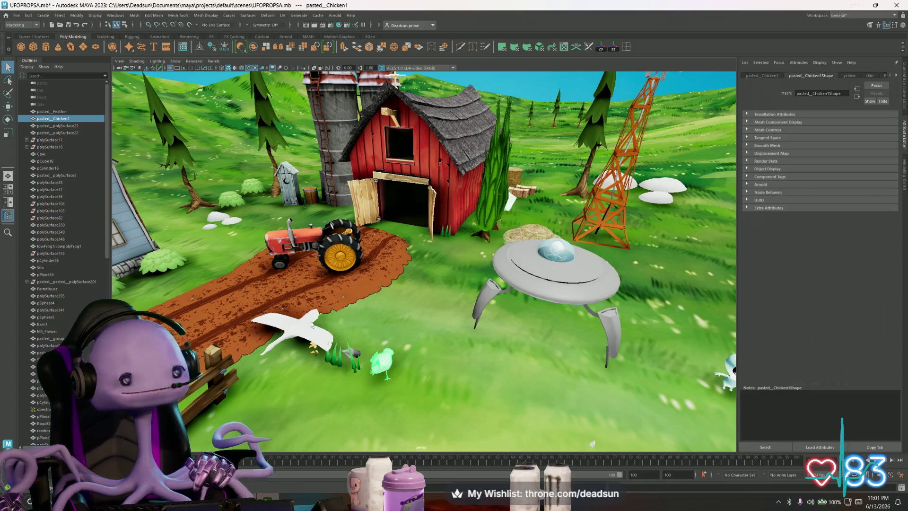
mouse_move(320, 323)
alt+mouse_down()
mouse_move(291, 305)
mouse_move(314, 207)
alt+mouse_up()
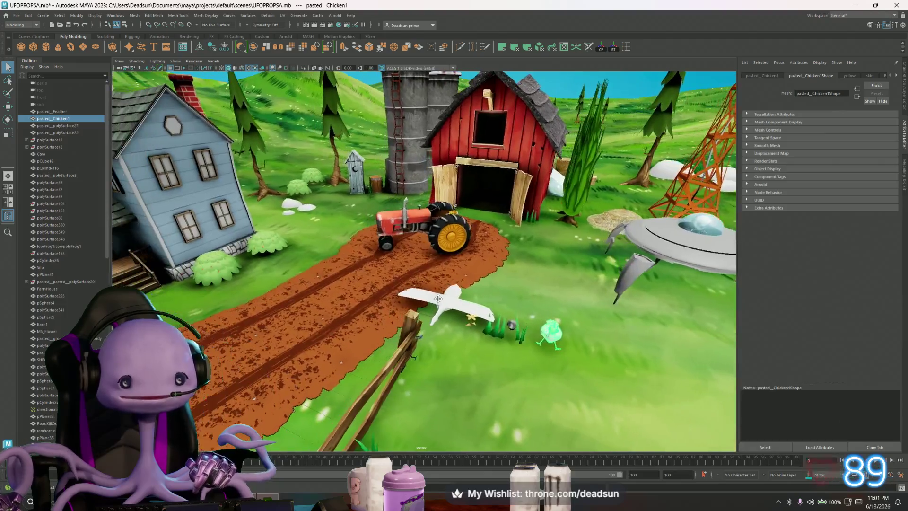
click(289, 200)
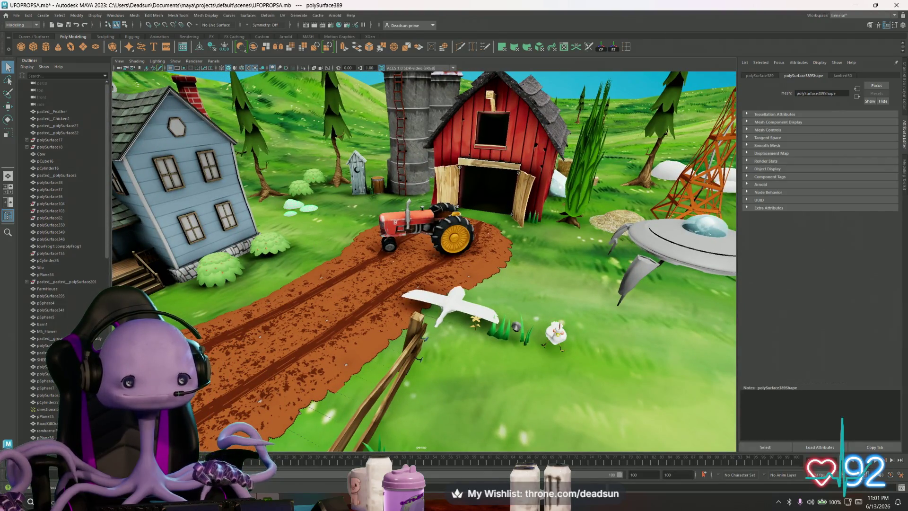
key(alt+Tab)
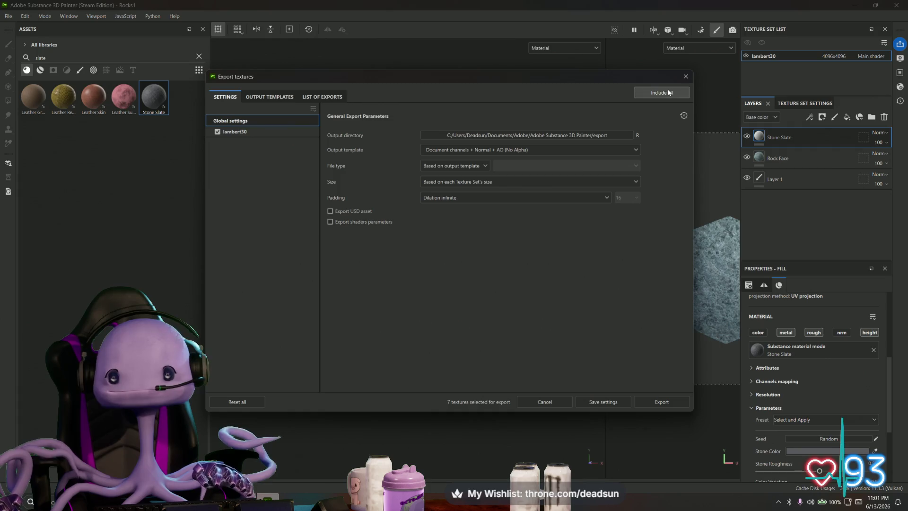
Export the seven lambert30 rock textures as 4096 PNGs and show their output folder
click(662, 402)
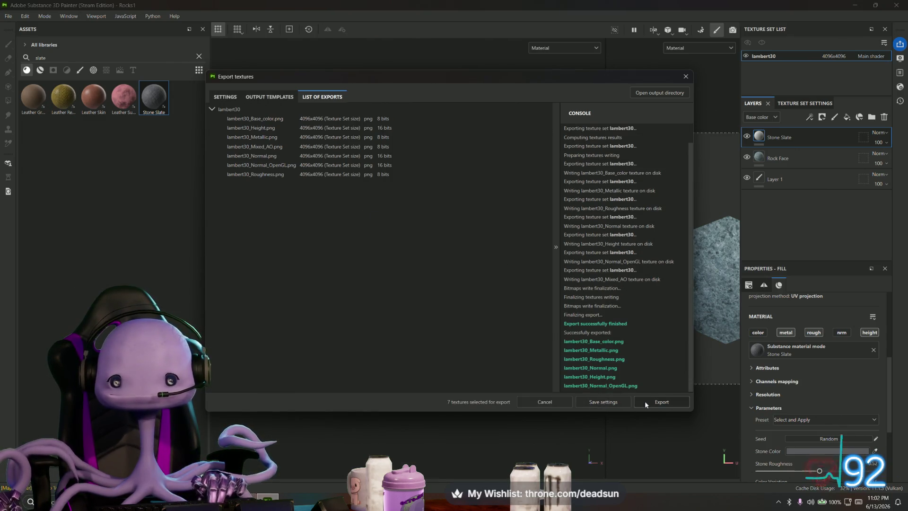
click(660, 92)
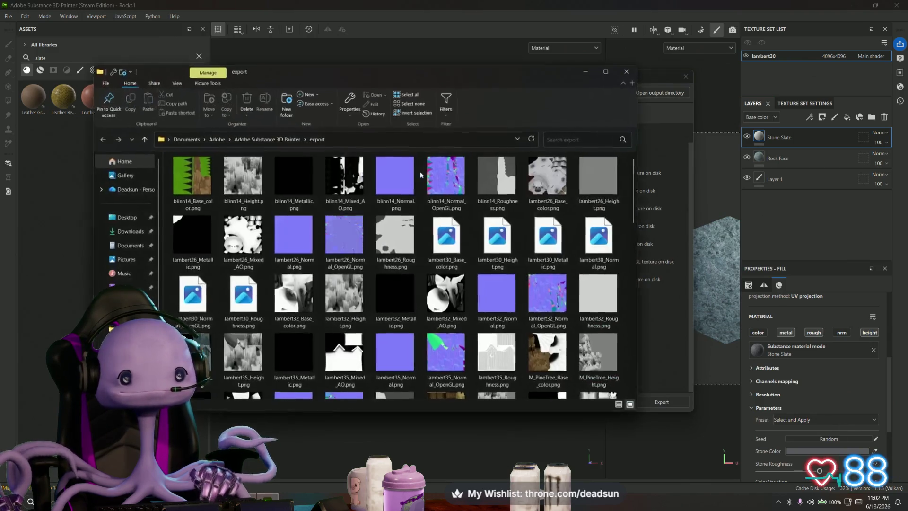
Select the lambert30 base colour, height, normal and OpenGL normal maps, leaving out metallic
click(448, 241)
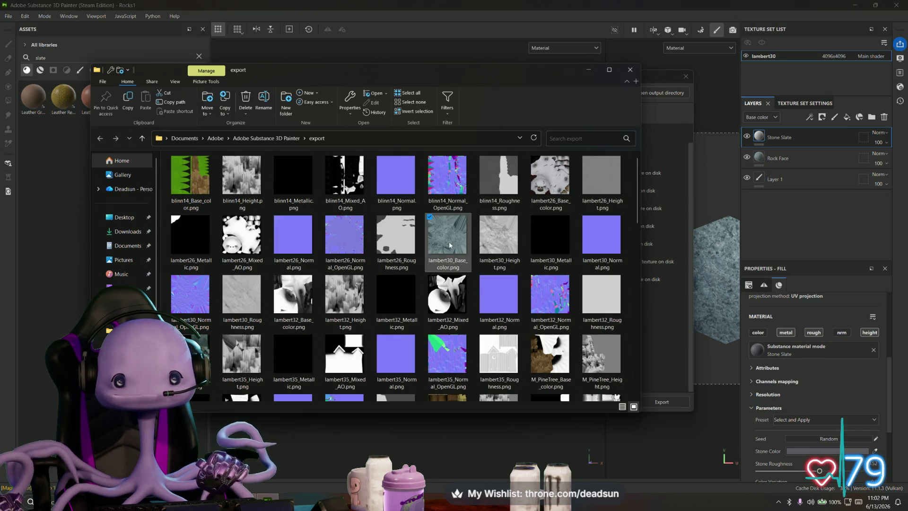
ctrl+click(505, 240)
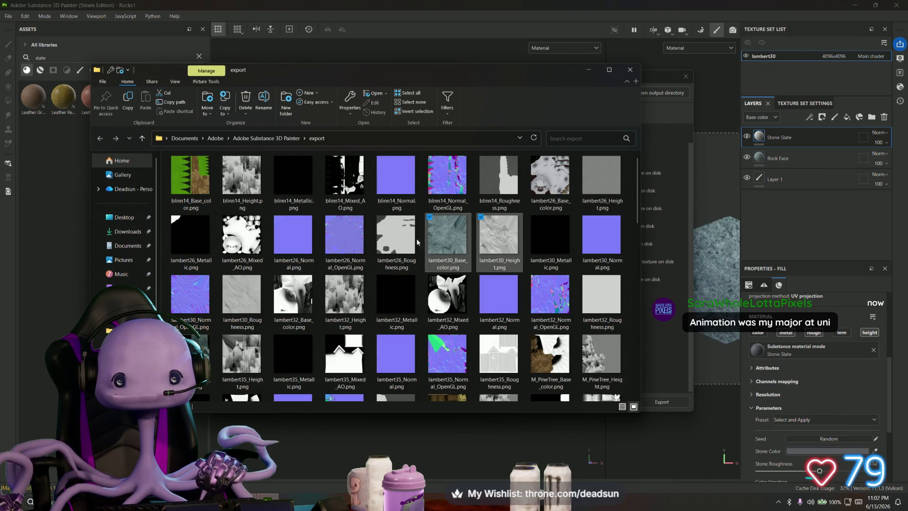
ctrl+click(552, 239)
ctrl+click(551, 237)
ctrl+click(601, 237)
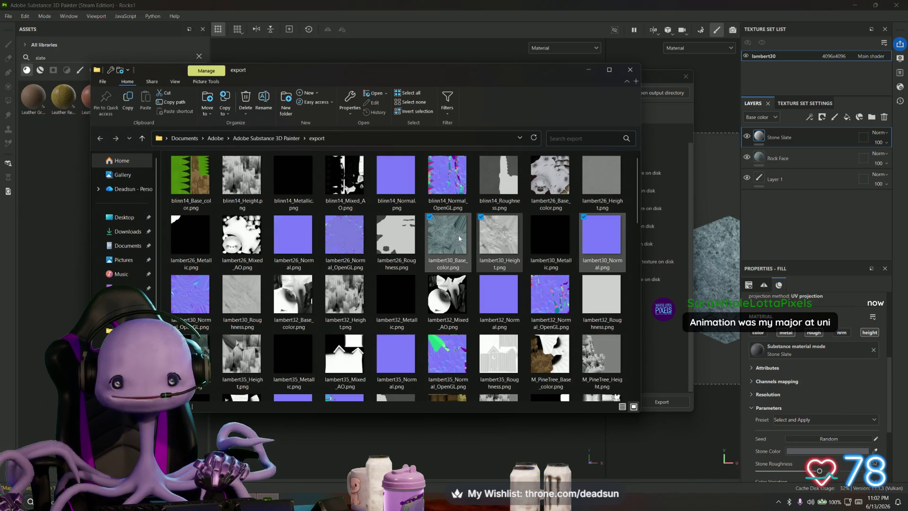
ctrl+click(192, 294)
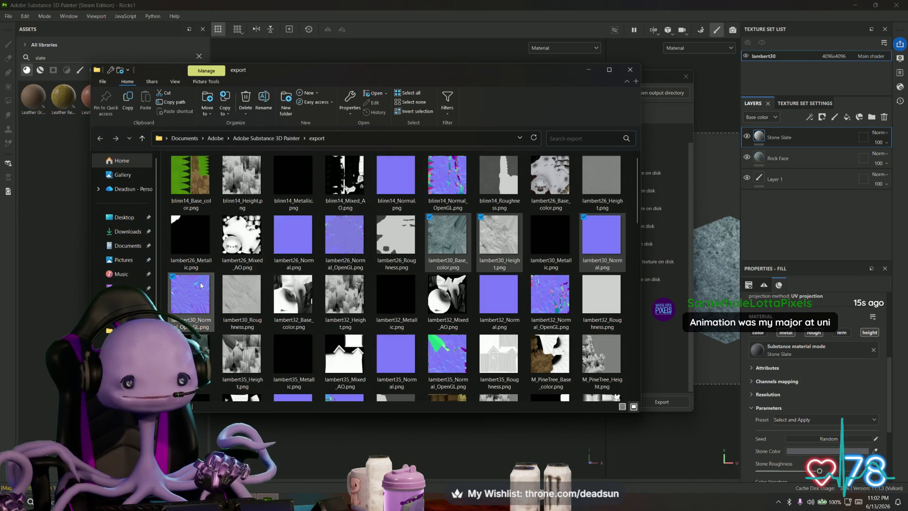
Copy the four selected maps and switch to the UFO ClawGame Textures folder
right_click(200, 285)
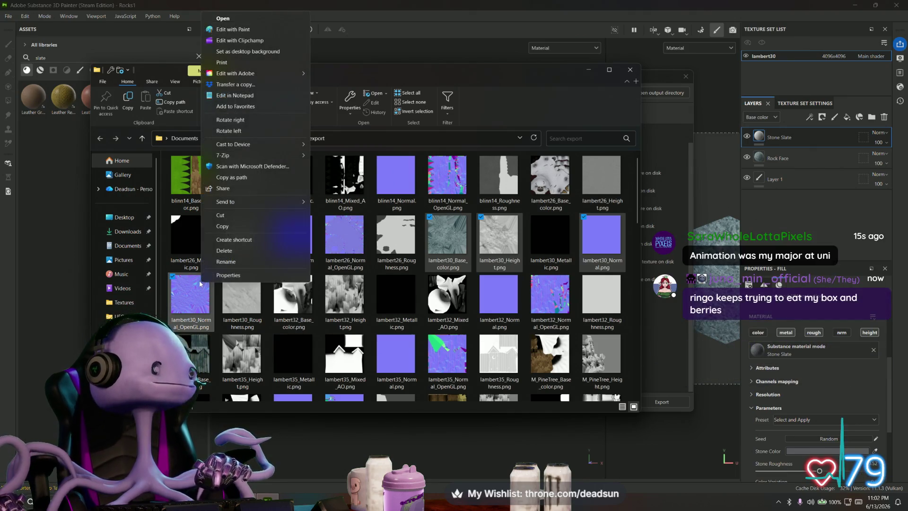
click(230, 227)
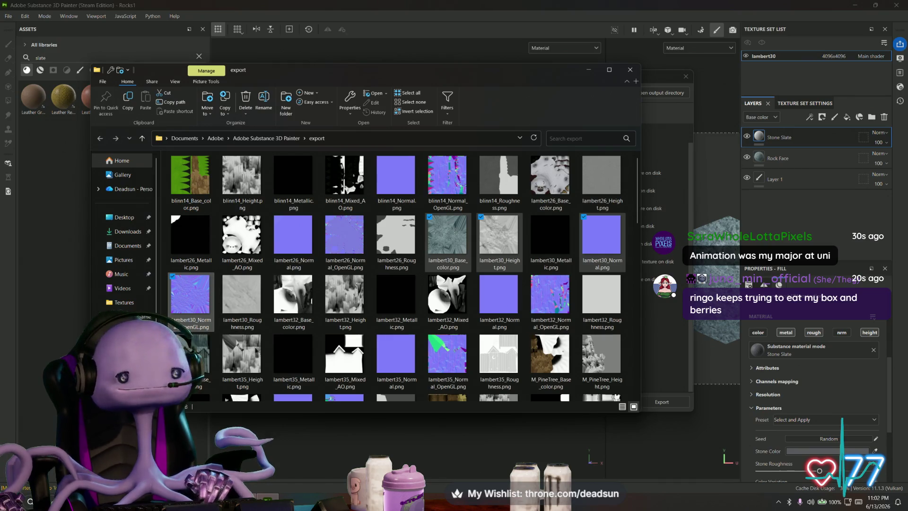
mouse_move(54, 427)
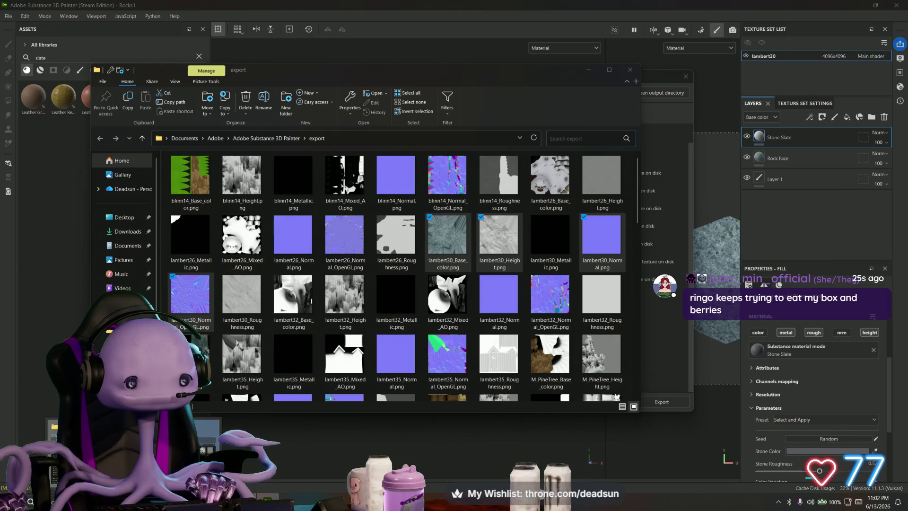
key(alt+Tab)
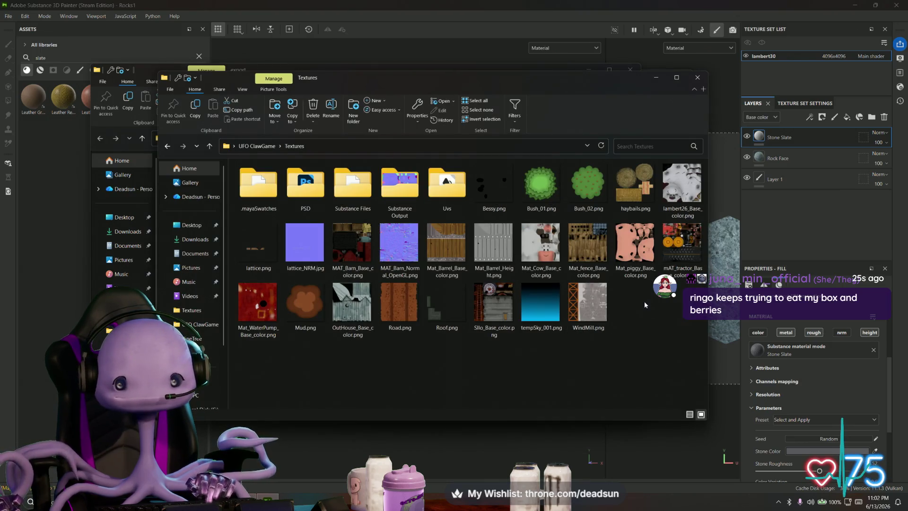
Create a new folder named Rock1 inside Textures and go into it
right_click(644, 301)
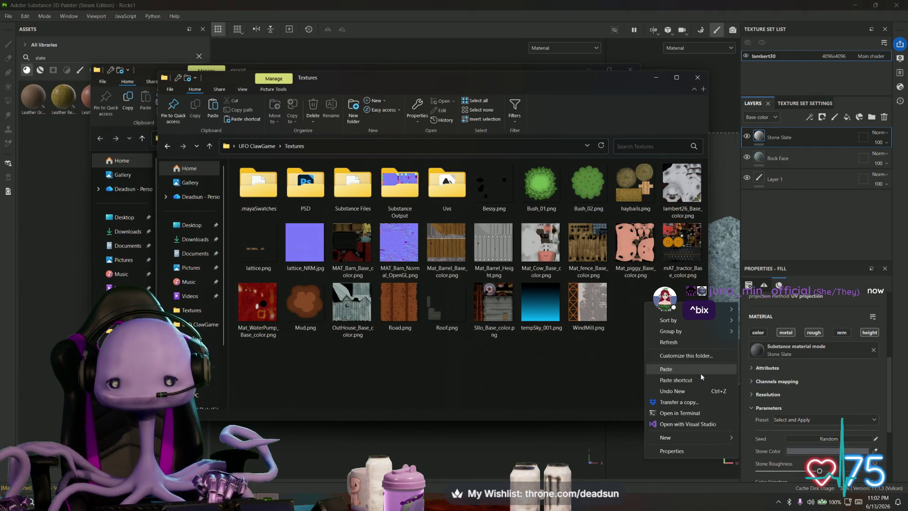
mouse_move(681, 437)
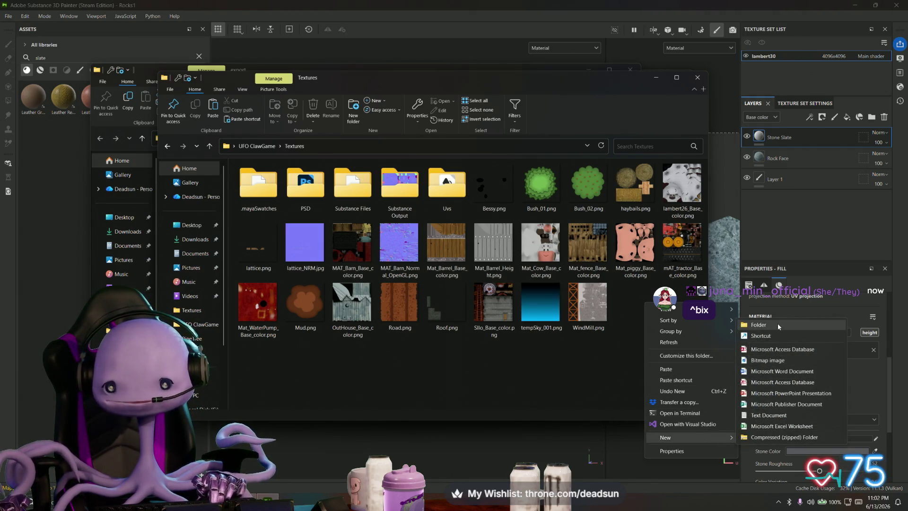
click(778, 324)
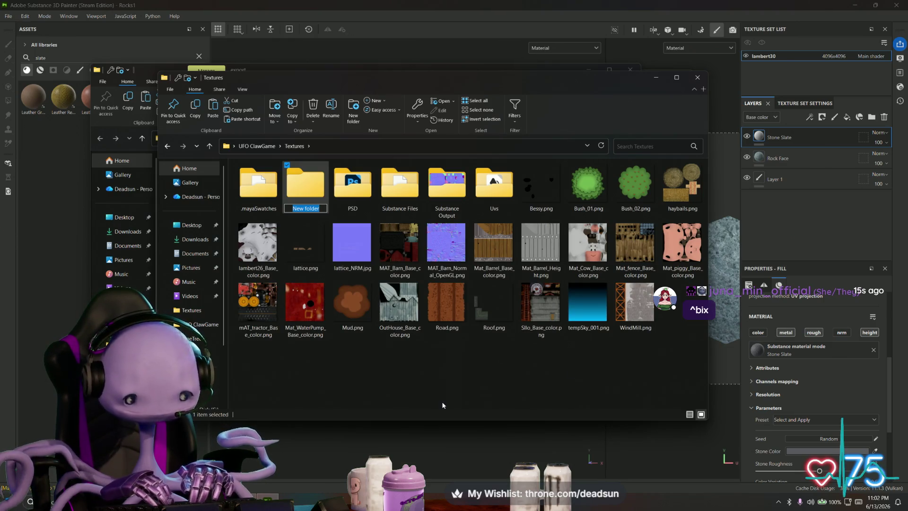
text(Rock1)
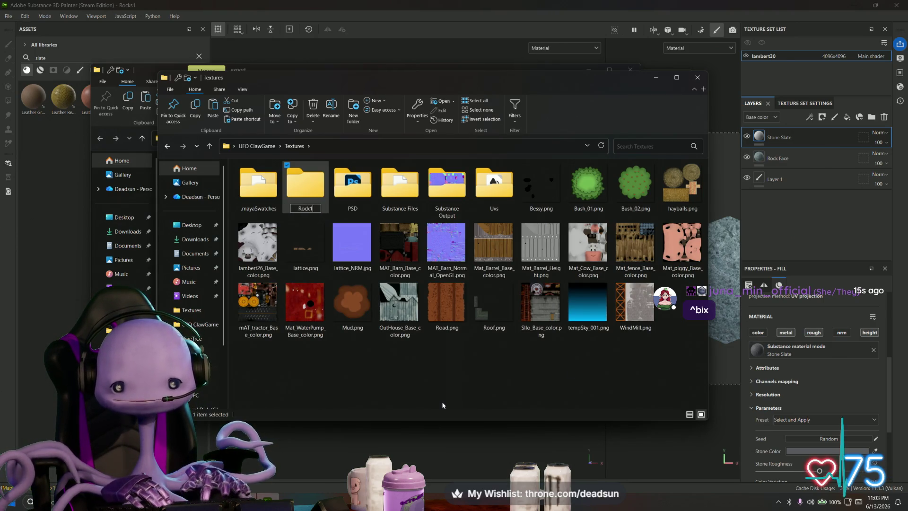
key(Return)
double_click(352, 186)
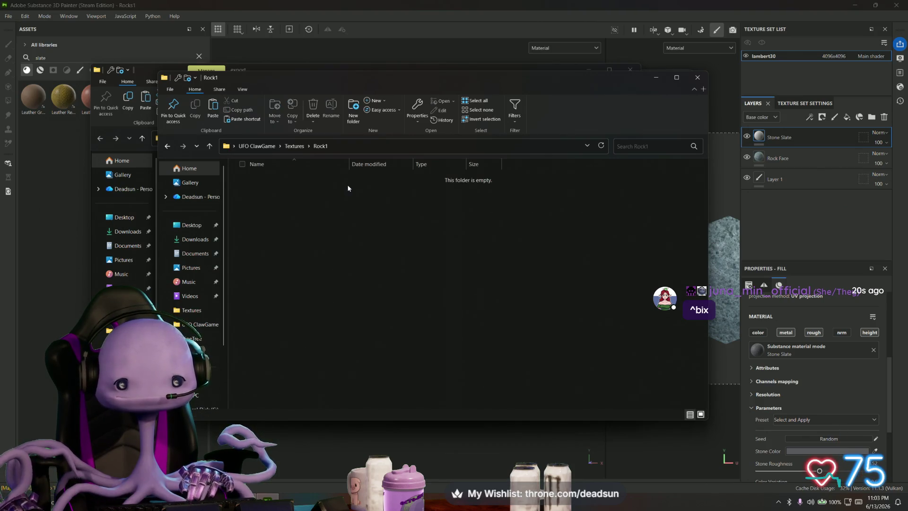
Paste the four lambert30 PNGs into Rock1 and close both Explorer windows
right_click(324, 227)
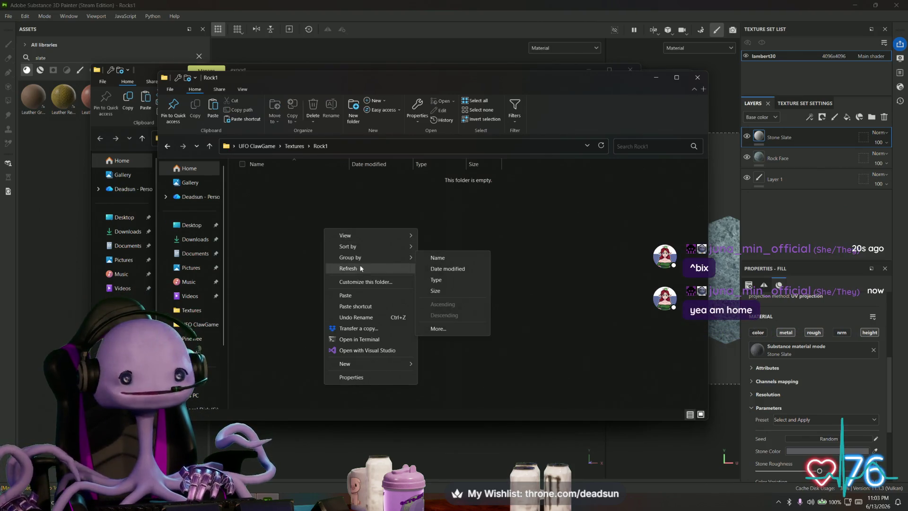
click(362, 293)
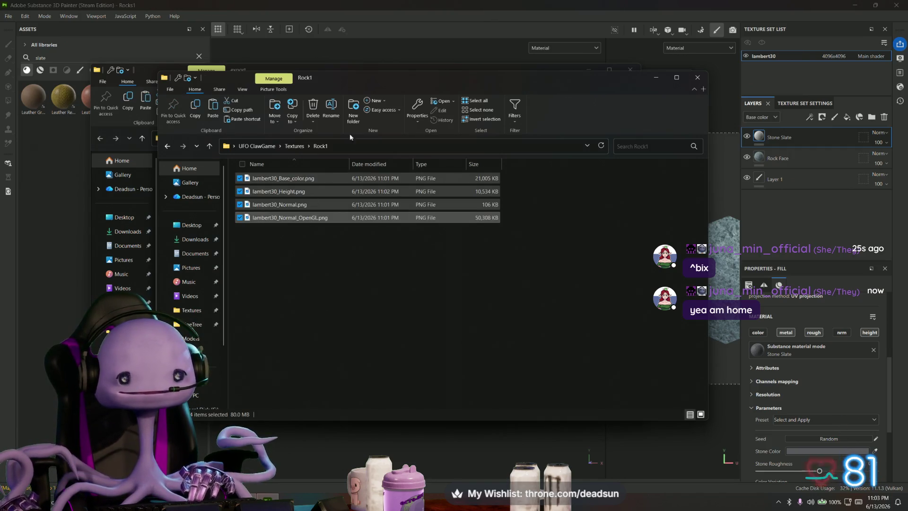
click(696, 78)
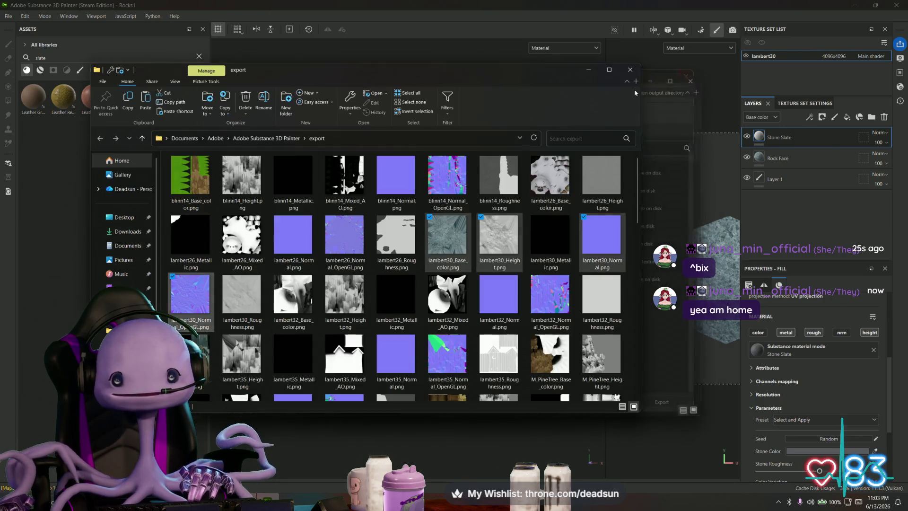
click(631, 71)
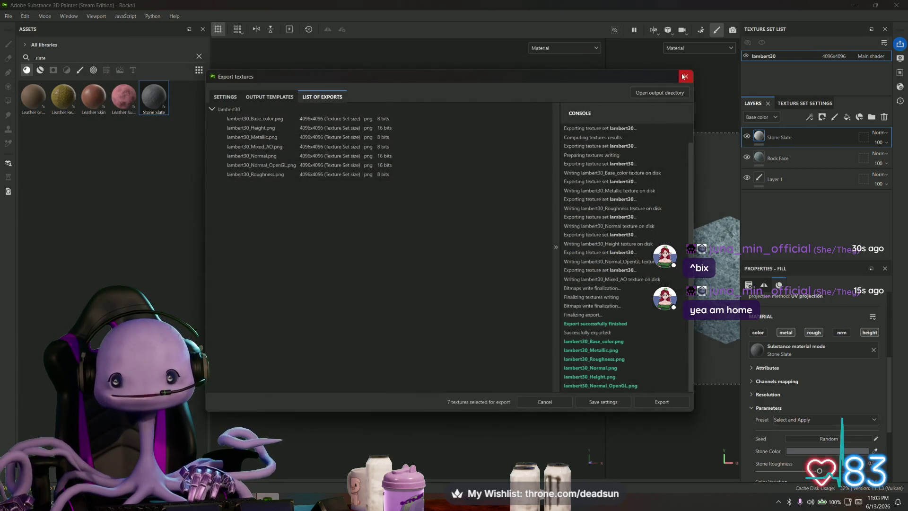
Dismiss the Export textures dialog and quit Painter through the unsaved-changes prompt
click(684, 76)
mouse_move(512, 242)
alt+mouse_down()
mouse_move(468, 378)
mouse_move(385, 404)
mouse_move(385, 426)
alt+mouse_up()
click(896, 5)
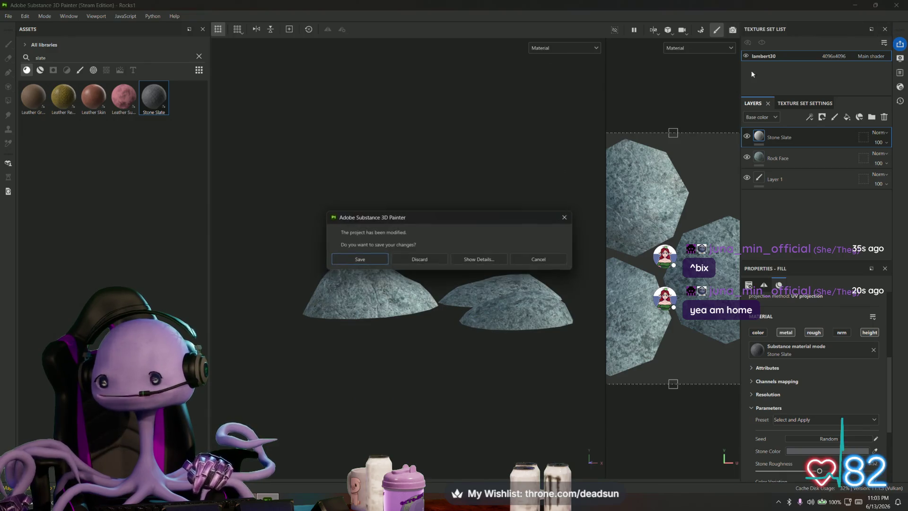
click(419, 259)
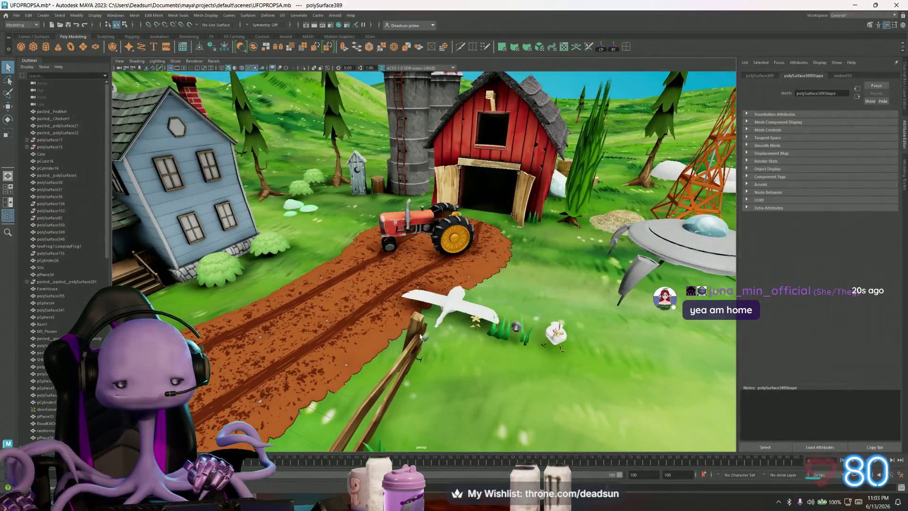
Reach the lambert30 material's file27 texture and browse for a new image
click(842, 75)
click(890, 155)
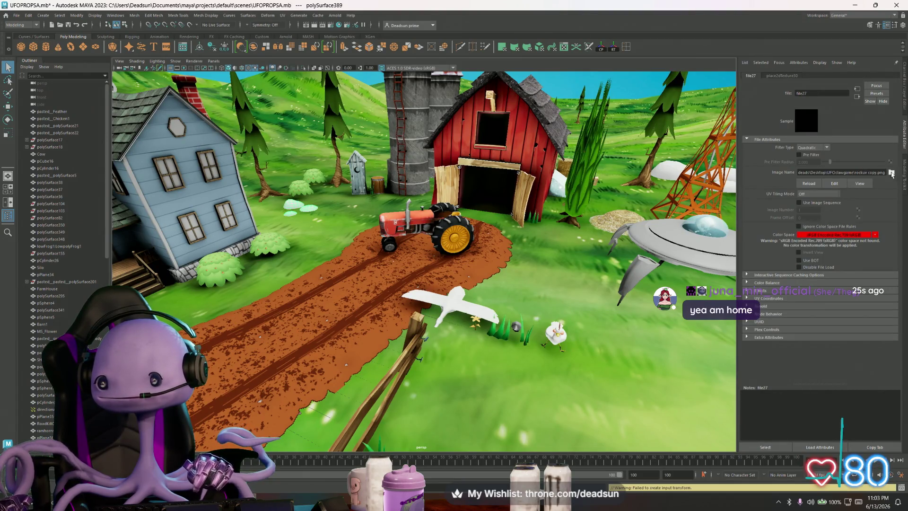
click(891, 173)
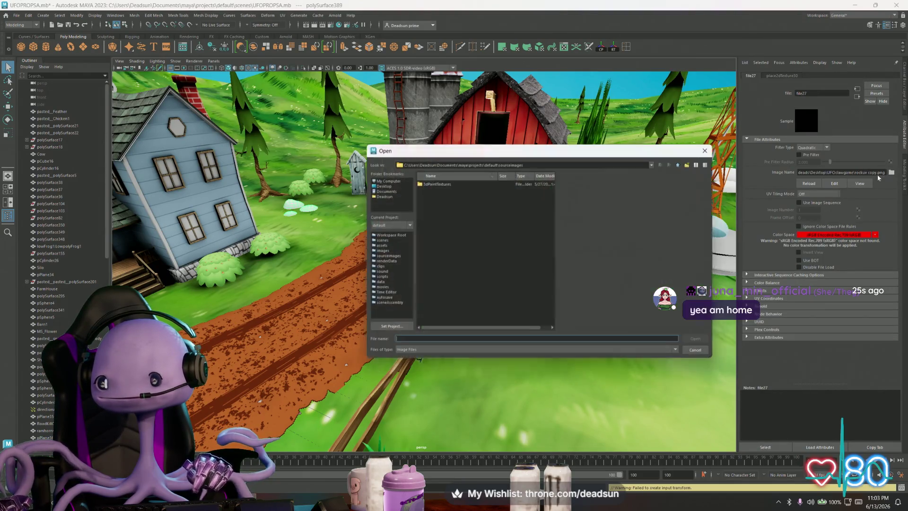
Load lambert30_Base_color.png from Desktop\UFO ClawGame\Textures\Rock1 as the colour map
click(380, 185)
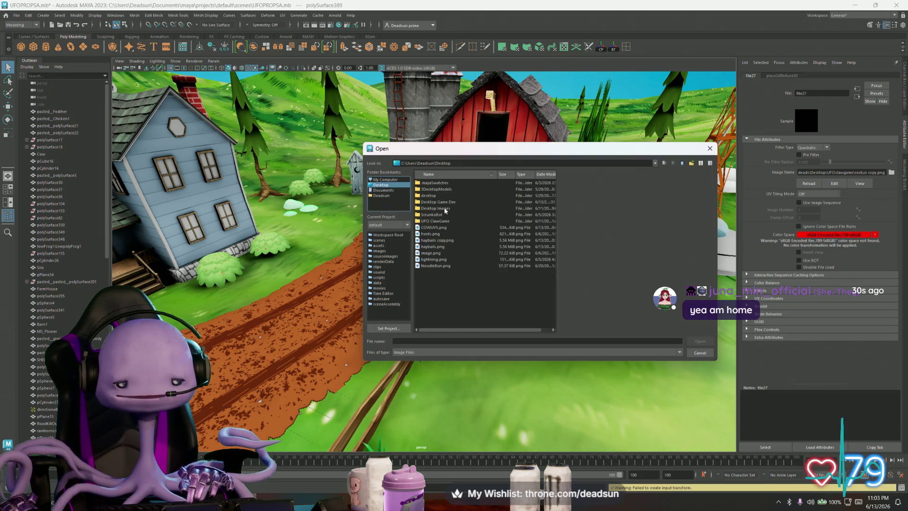
click(437, 222)
double_click(436, 222)
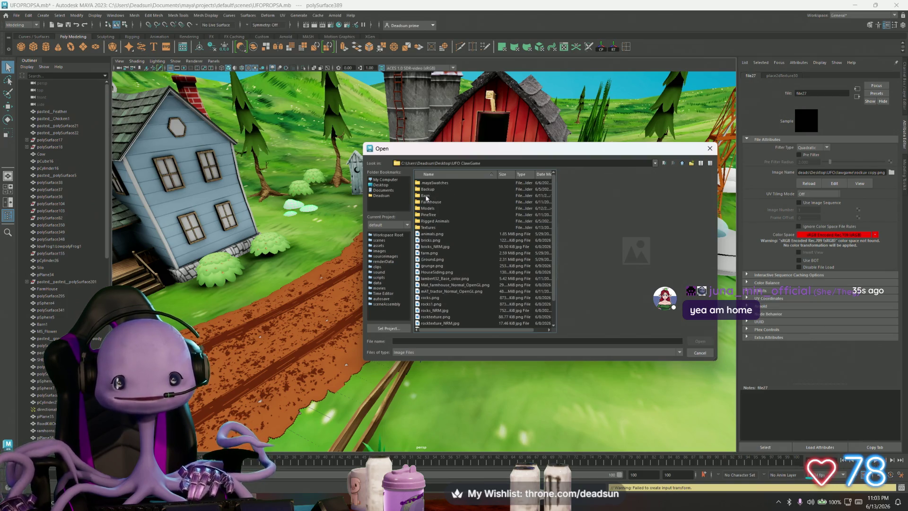
click(432, 227)
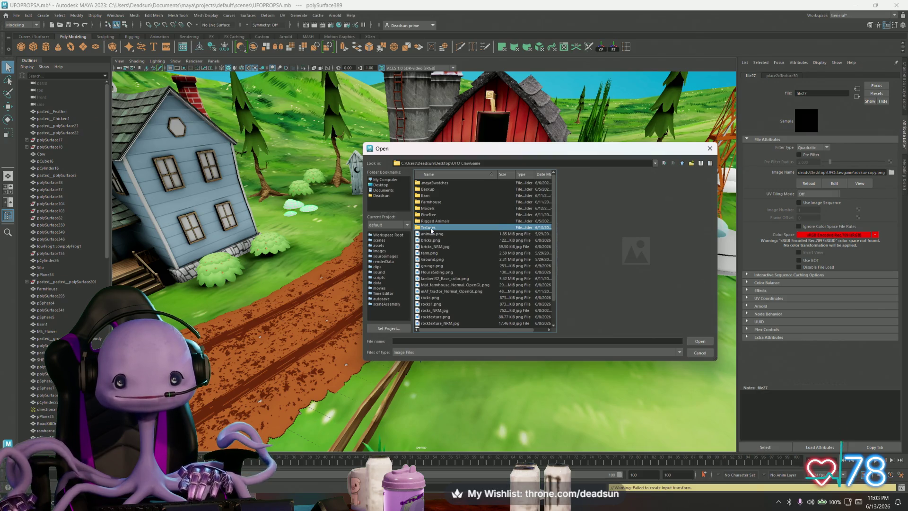
double_click(430, 228)
double_click(430, 196)
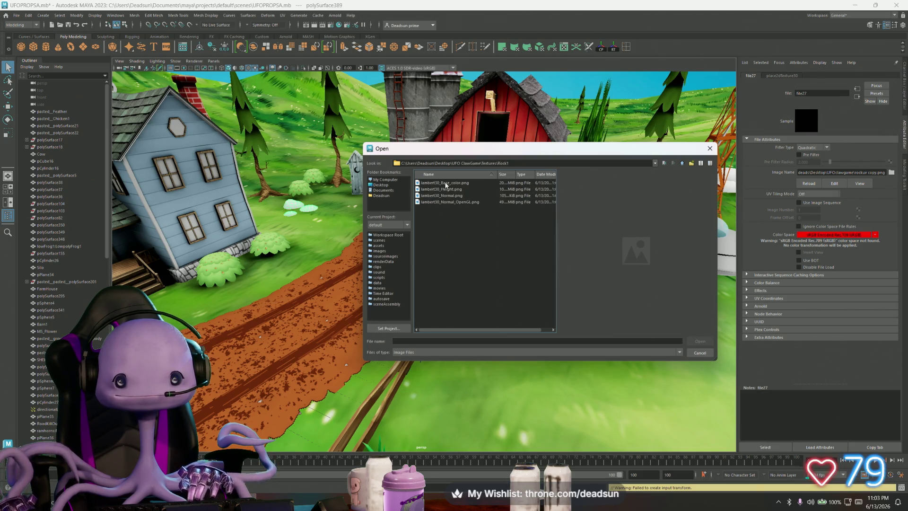
click(446, 183)
click(698, 341)
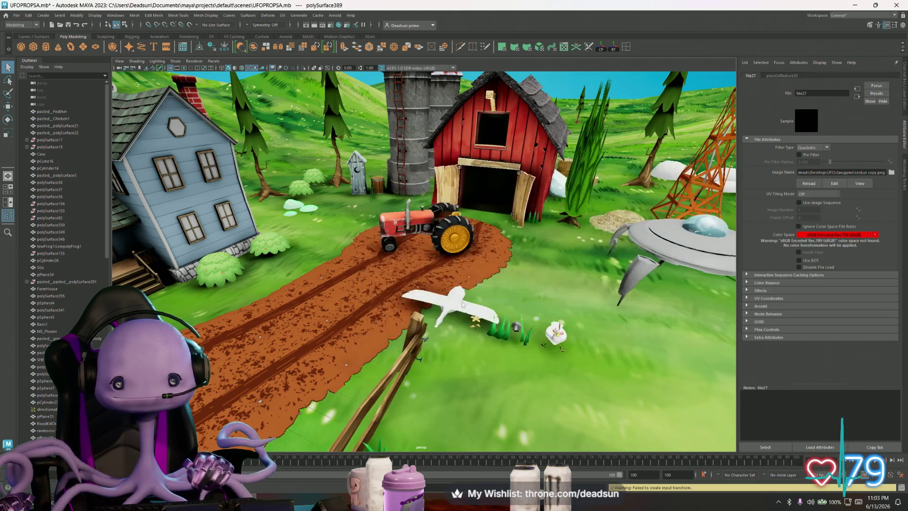
View the textured rocks from the side and rotate them slightly
alt+middle_drag(426, 248, 346, 301)
click(346, 301)
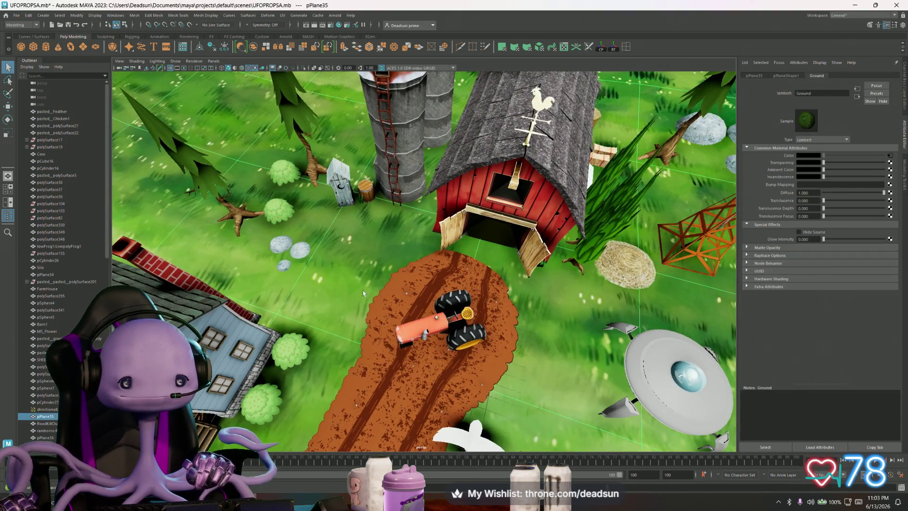
alt+drag(362, 290, 458, 282)
scroll(458, 282, up, 5)
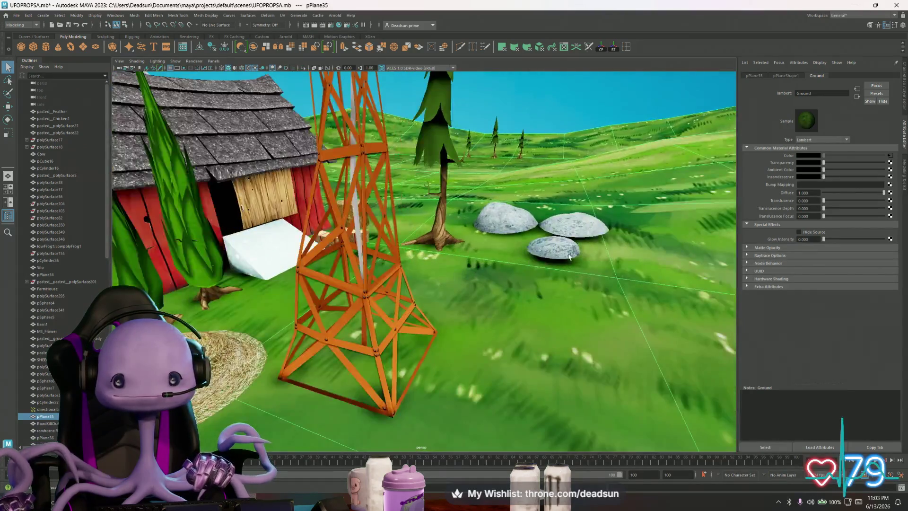
scroll(497, 242, up, 5)
click(506, 238)
key(e)
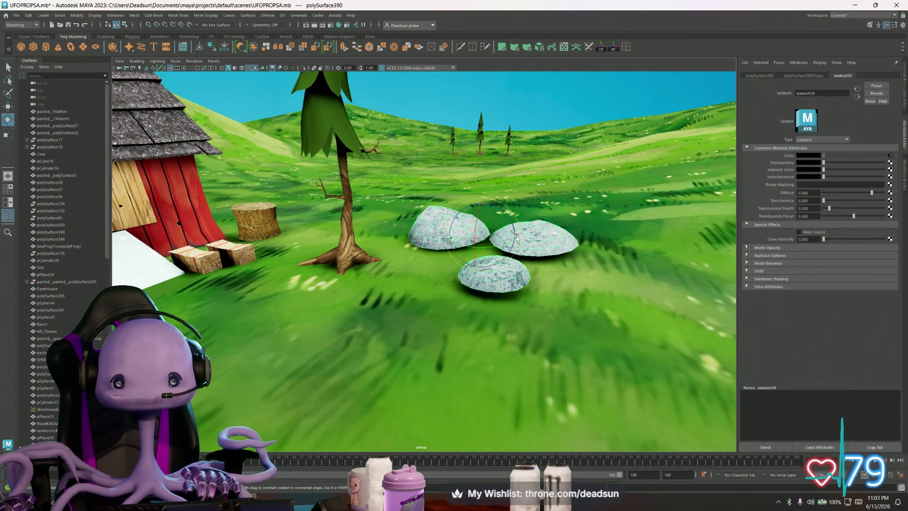
drag(512, 215, 511, 216)
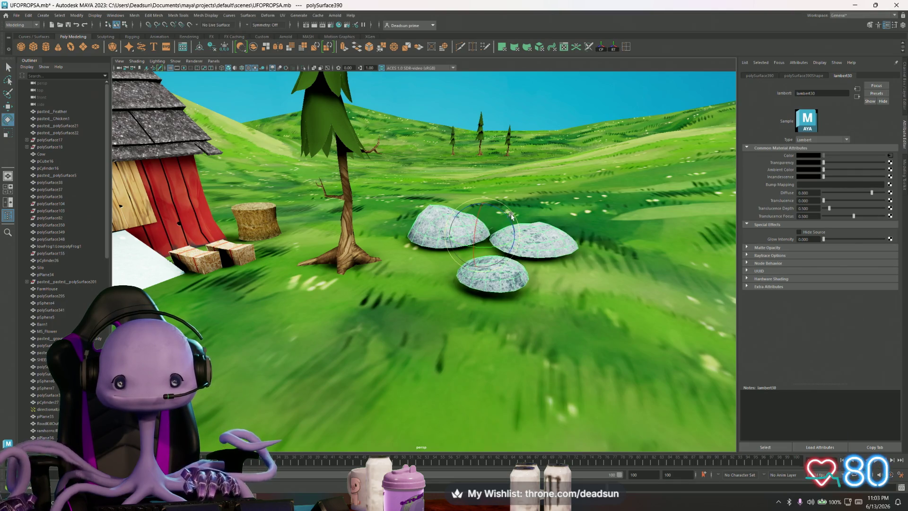
key(w)
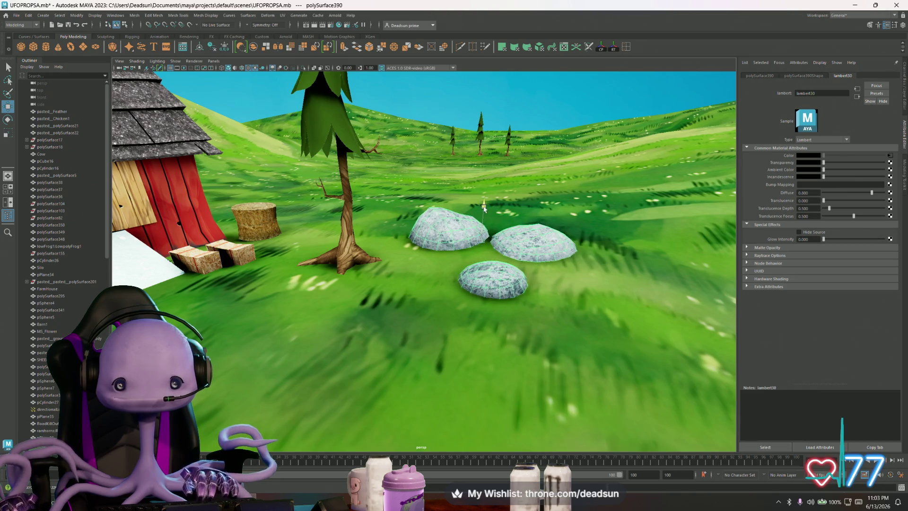
From a ground-level view, raise the front rock a little on Y
alt+middle_drag(483, 203, 508, 245)
mouse_move(507, 245)
alt+mouse_down()
mouse_move(496, 180)
mouse_move(440, 298)
alt+mouse_up()
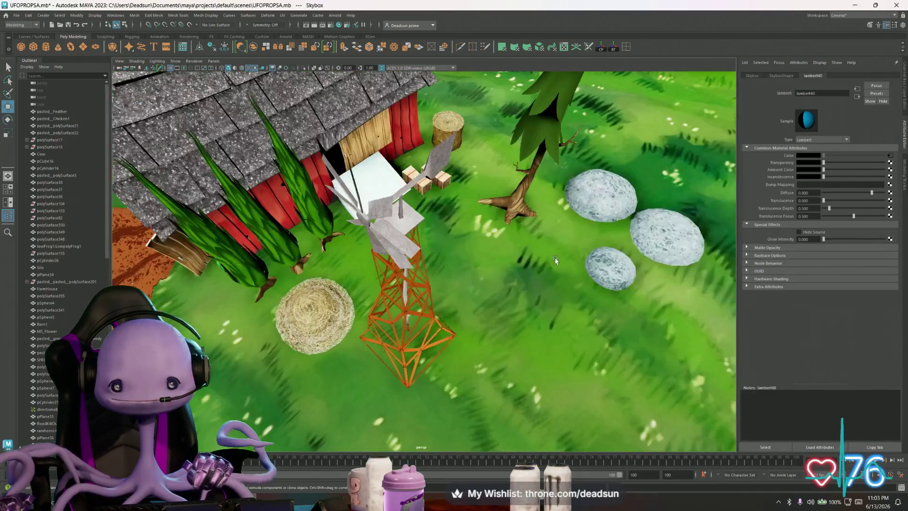
alt+right_drag(440, 299, 390, 274)
alt+drag(391, 275, 404, 212)
alt+right_drag(405, 213, 412, 249)
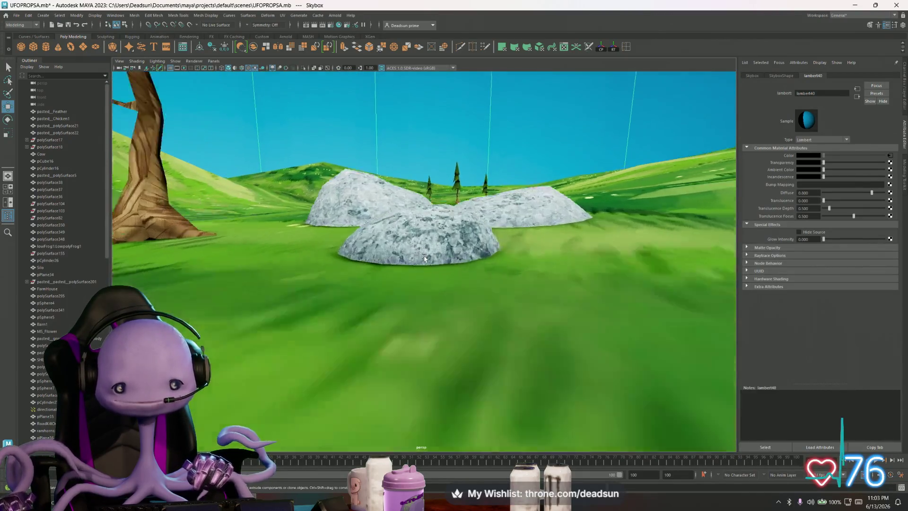
click(413, 249)
drag(413, 150, 419, 141)
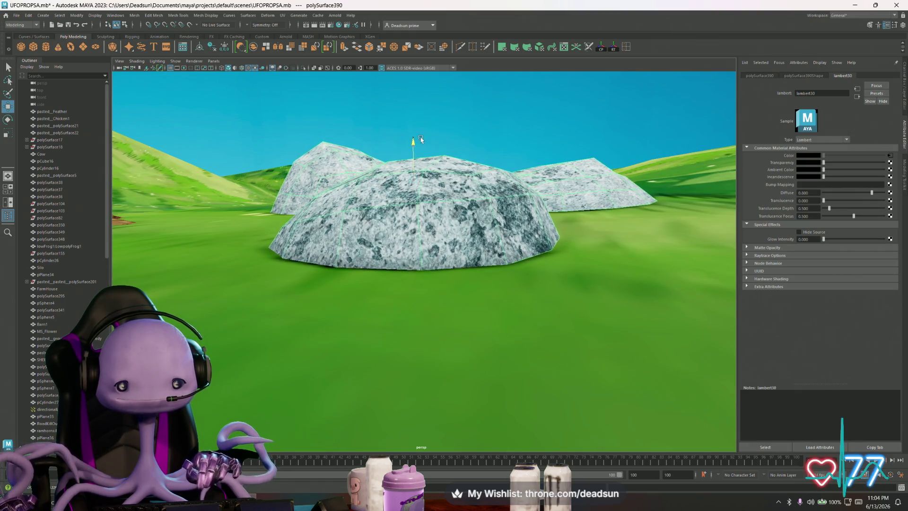
Pull back to frame the whole farm scene with the grey stone rocks
alt+drag(420, 223, 441, 241)
scroll(439, 242, down, 5)
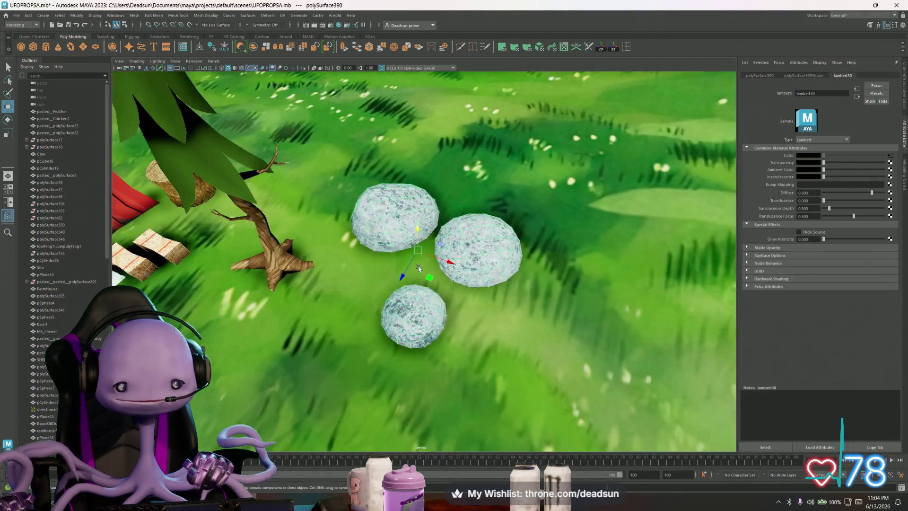
alt+middle_drag(440, 241, 421, 262)
alt+drag(419, 262, 408, 238)
scroll(407, 231, down, 3)
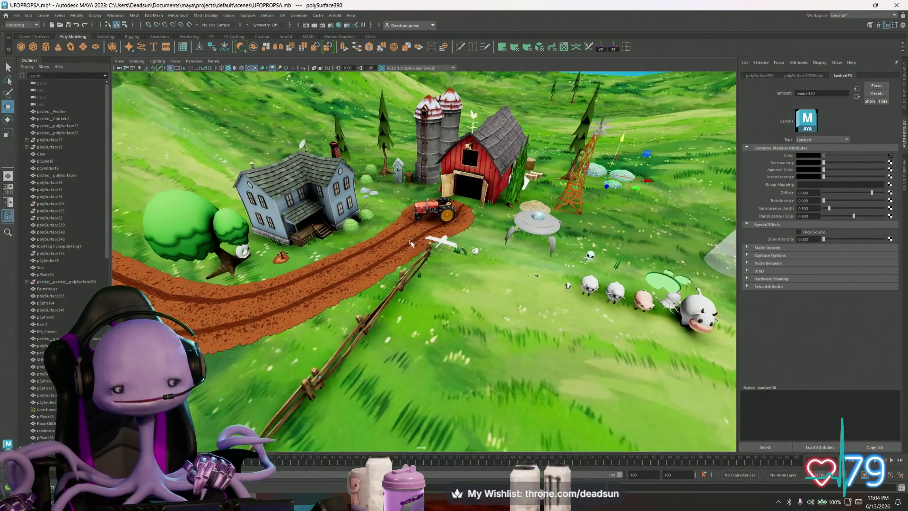
scroll(411, 243, up, 3)
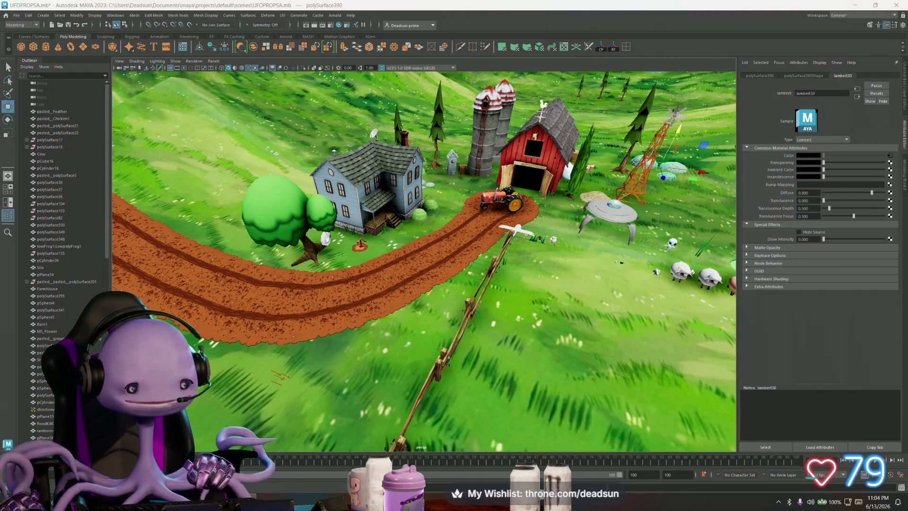
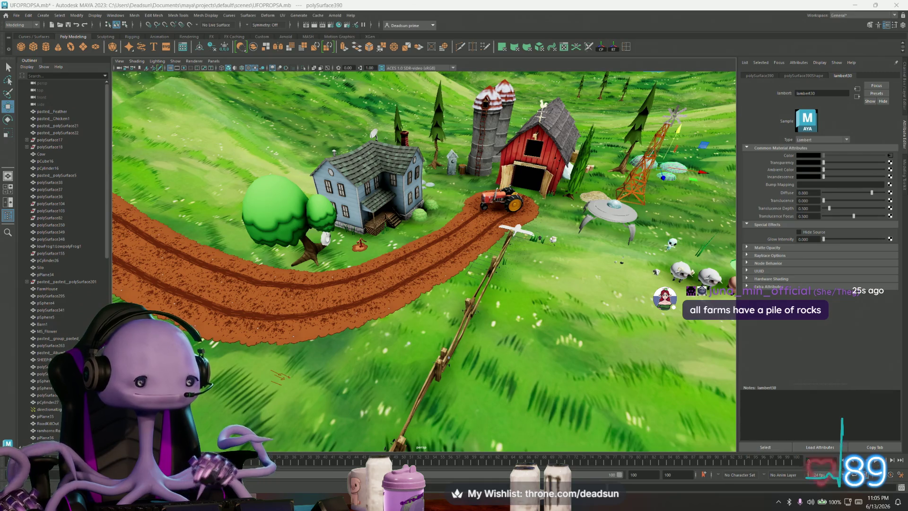
Capture a screenshot of the scene and return to the Maya farm scene
key(super+shift+s)
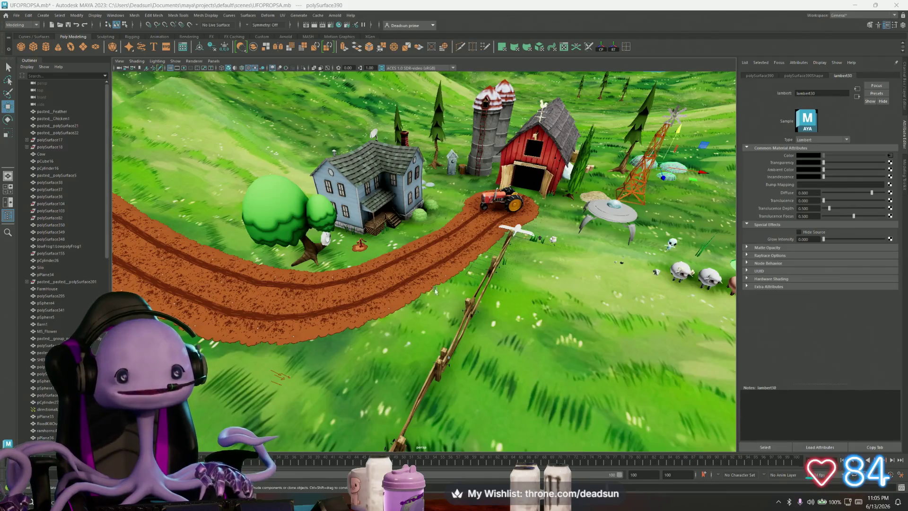
key(alt+Tab)
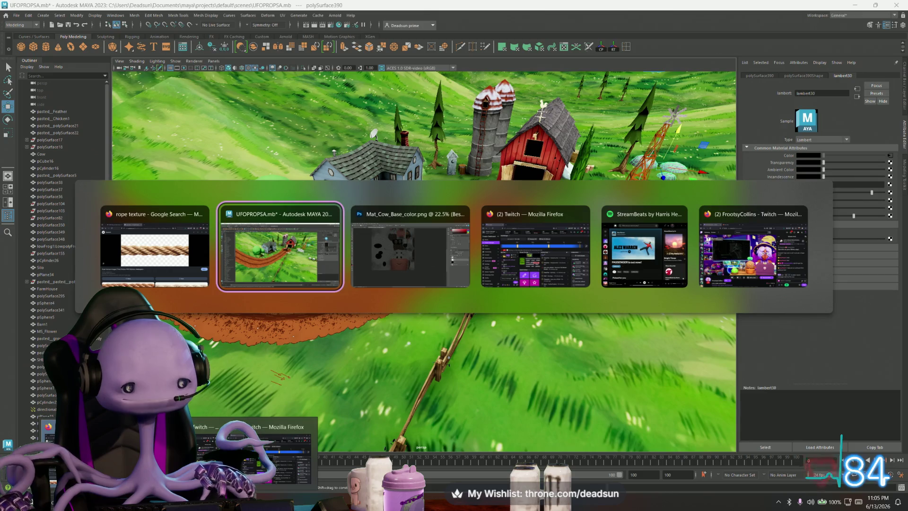
key(alt+Tab)
Select the tire swing (pTorus2) and bring up its UV layout in the UV Editor
click(319, 246)
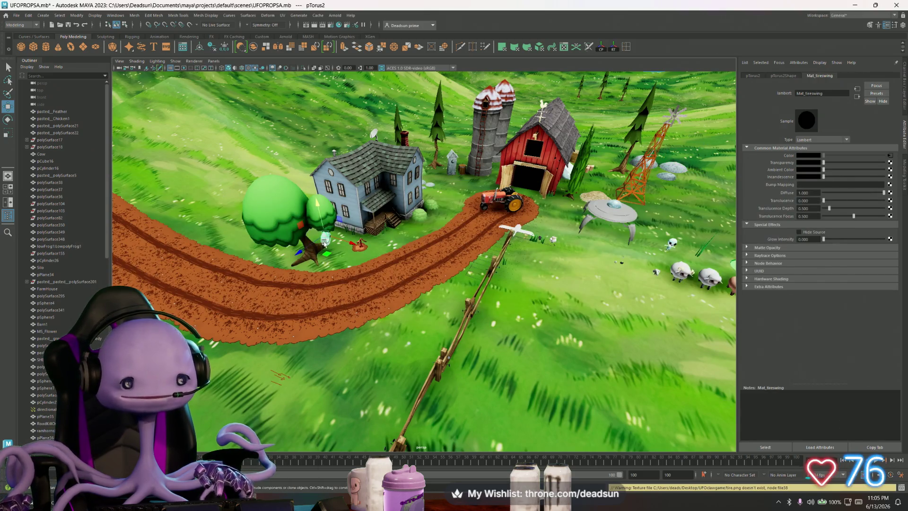
click(282, 15)
click(298, 30)
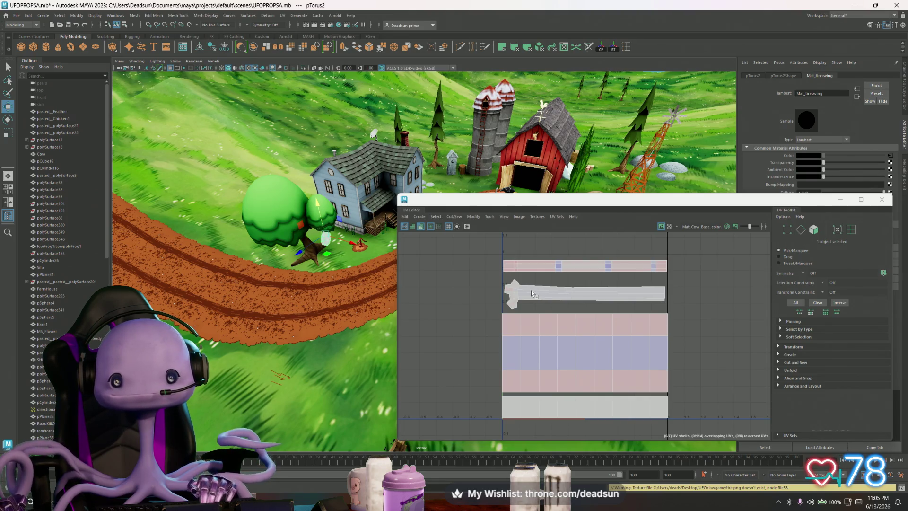
Set up a UV Snapshot export named TireSwingUVS with the U tile setting adjusted
click(503, 217)
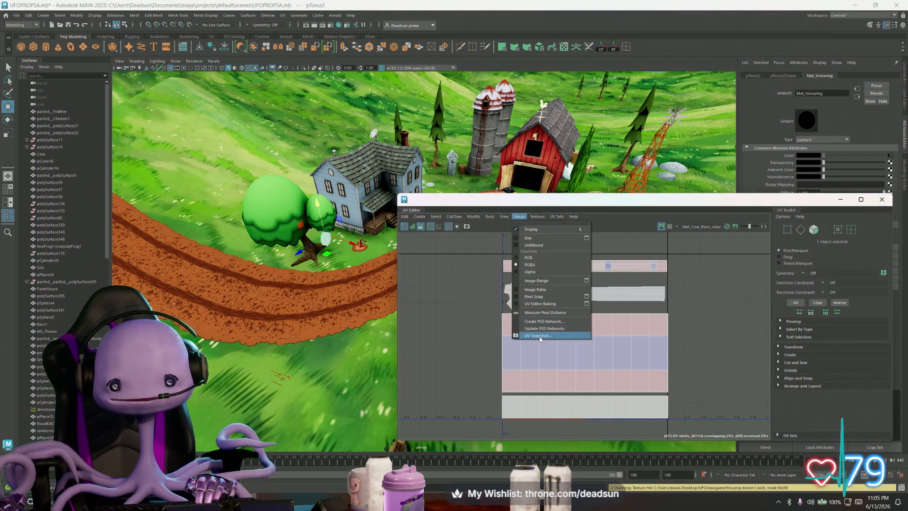
click(539, 336)
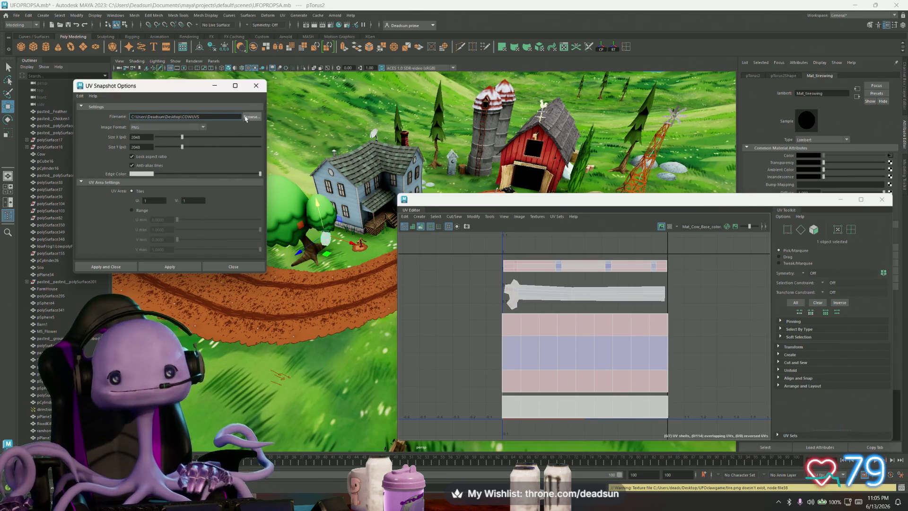
drag(200, 117, 179, 116)
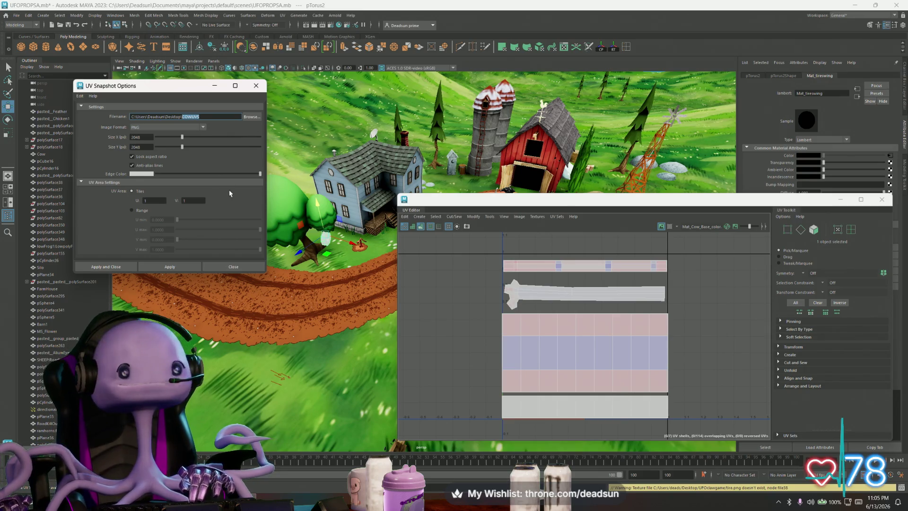
text(Dress)
text(wing)
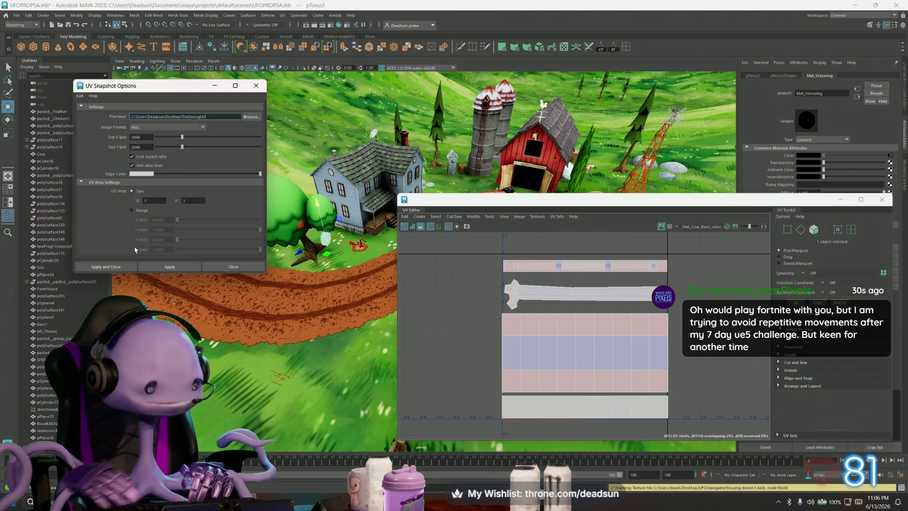
click(152, 201)
Export the snapshot, overwriting the existing file, and switch to UV face selection
click(170, 267)
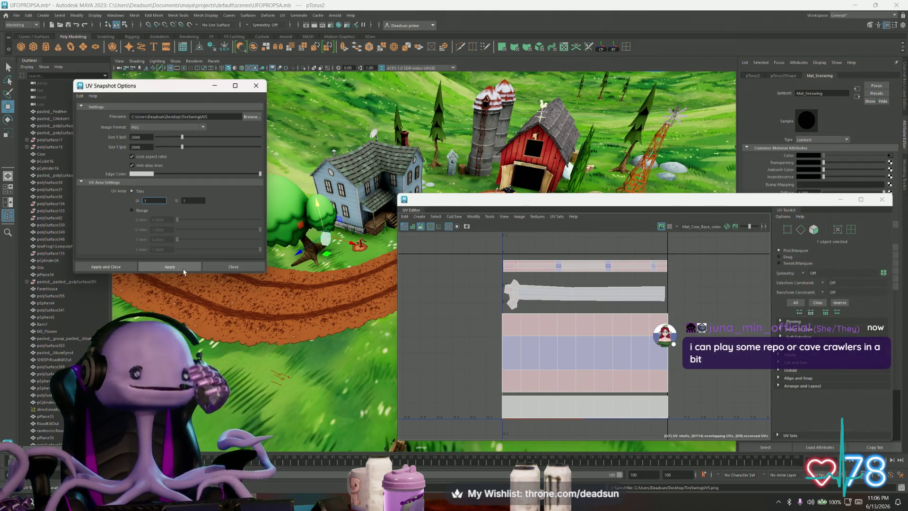
click(180, 267)
click(440, 256)
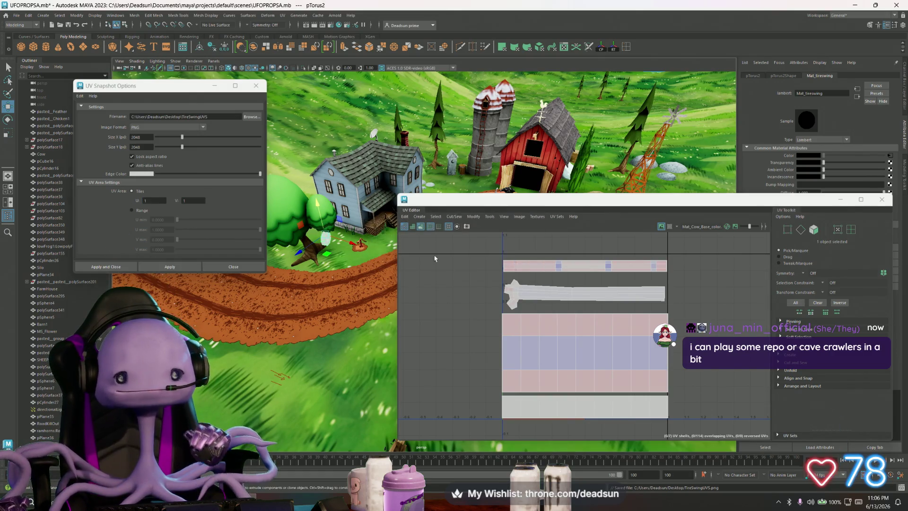
right_click(548, 296)
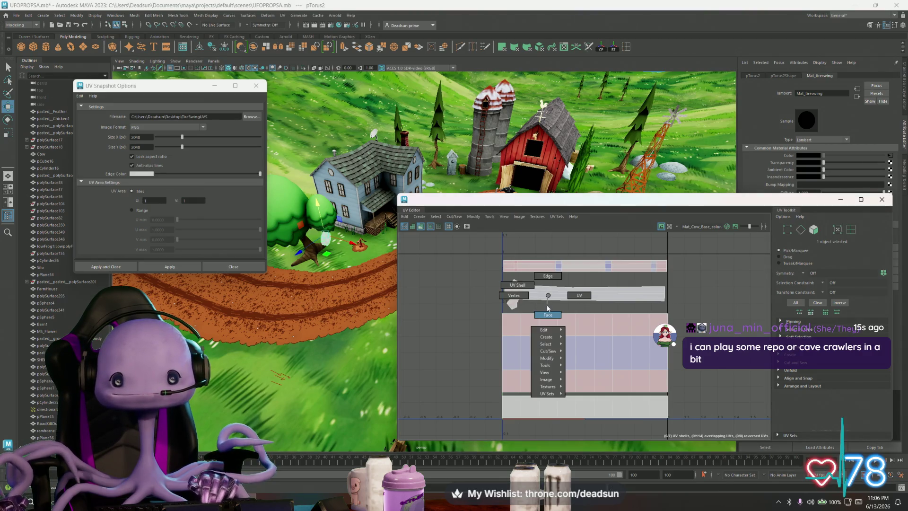
Select the rope strip's UVs and nudge its flared end UVs down slightly
drag(658, 299, 525, 284)
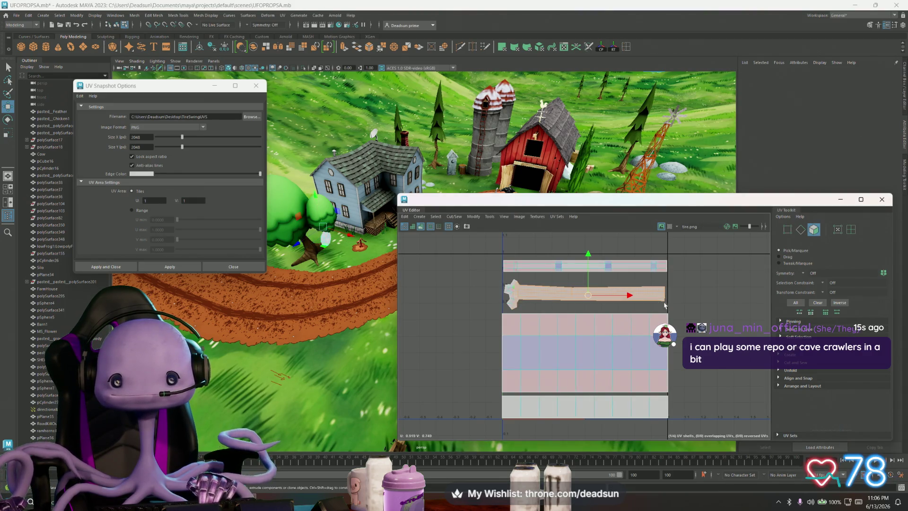
key(f)
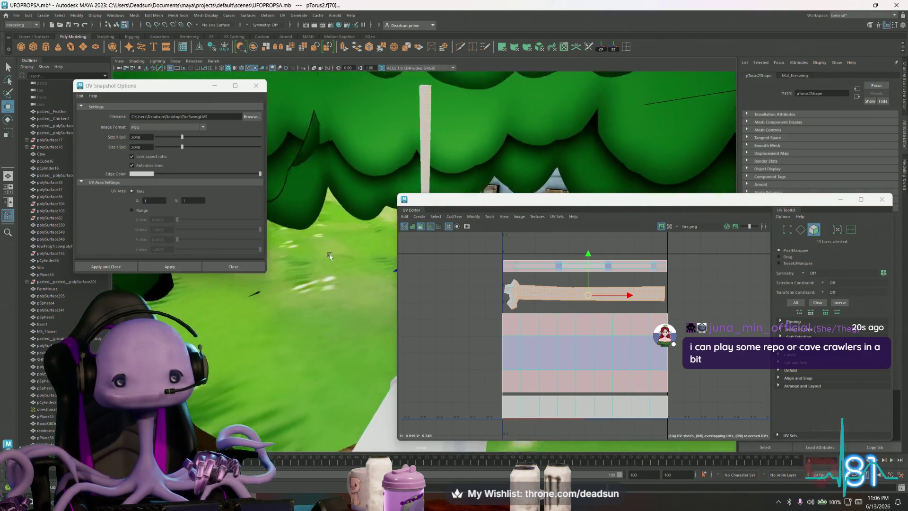
alt+drag(328, 262, 298, 267)
key(f)
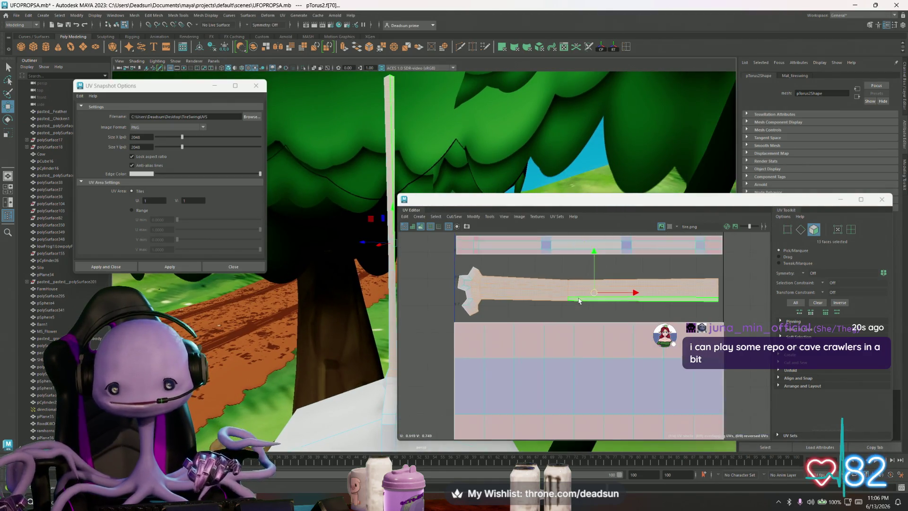
right_click(560, 319)
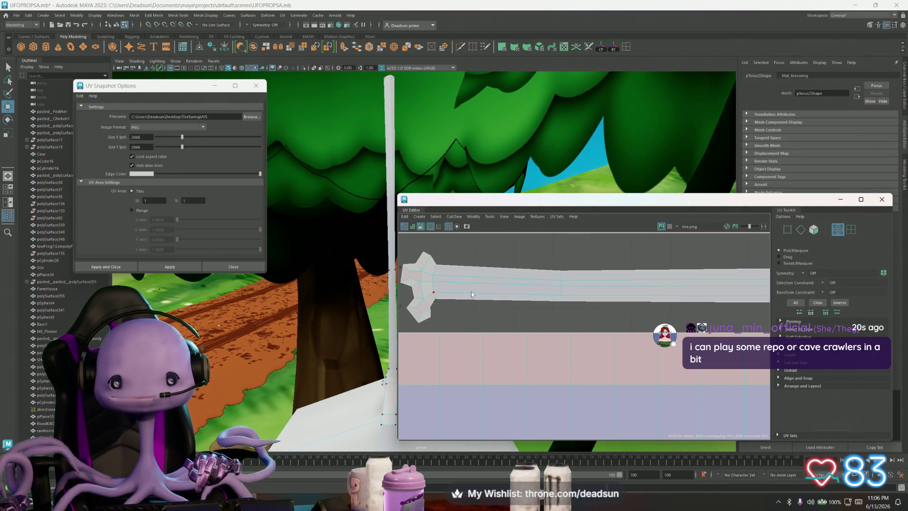
scroll(472, 293, down, 2)
right_click(425, 284)
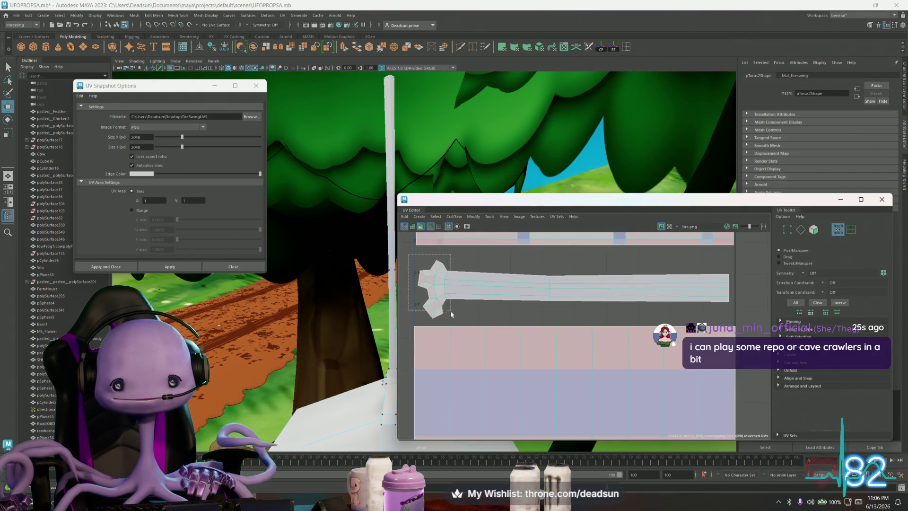
drag(411, 254, 459, 325)
key(w)
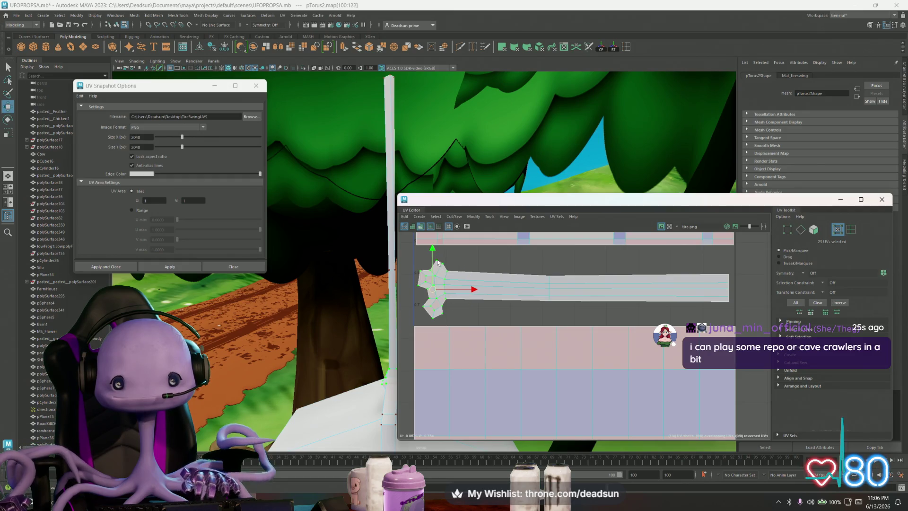
drag(433, 249, 433, 256)
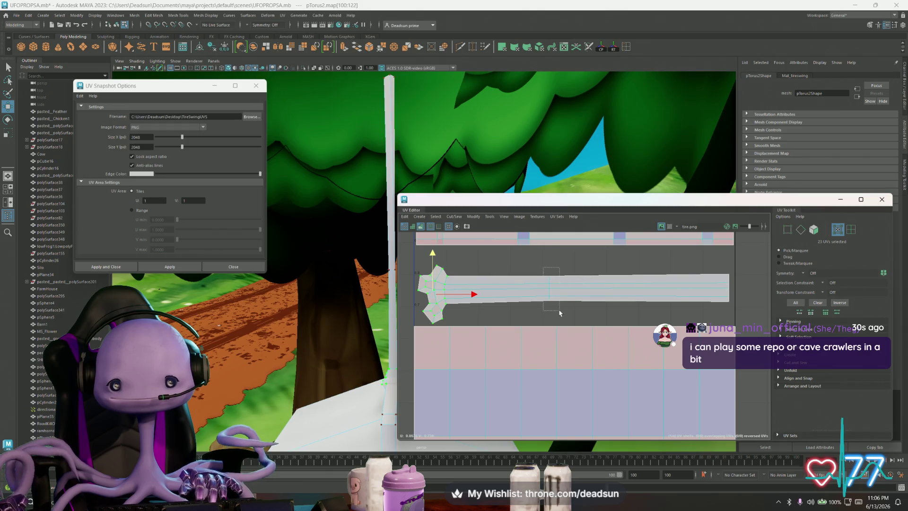
Shift a column of UVs along the strip downward and fine-tune its height
drag(543, 269, 559, 313)
key(w)
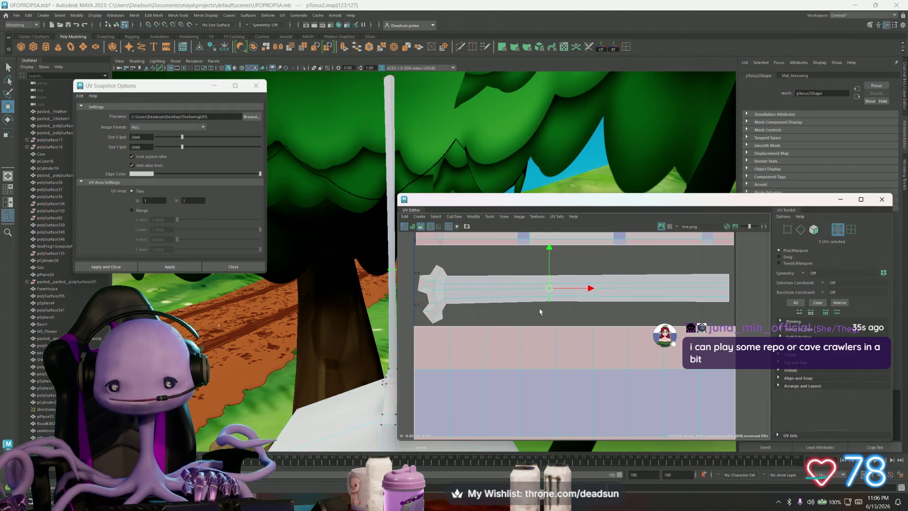
drag(549, 248, 549, 262)
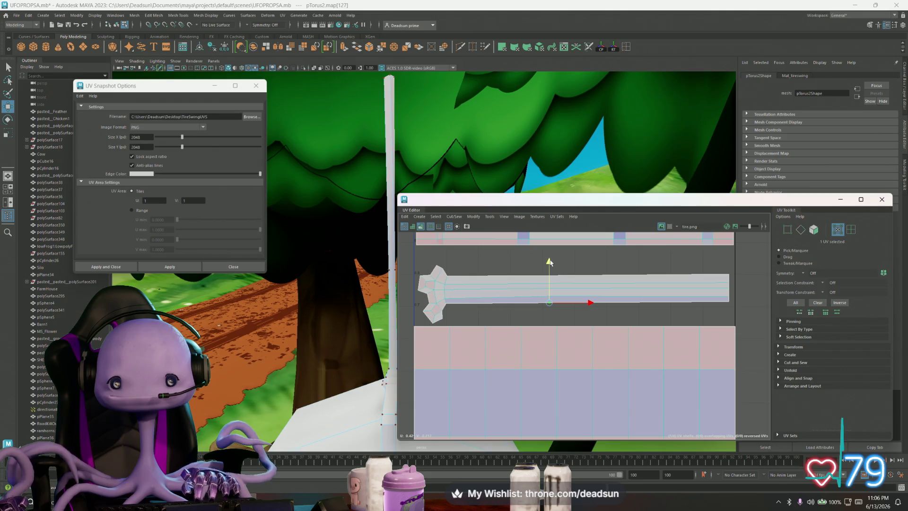
scroll(548, 312, up, 3)
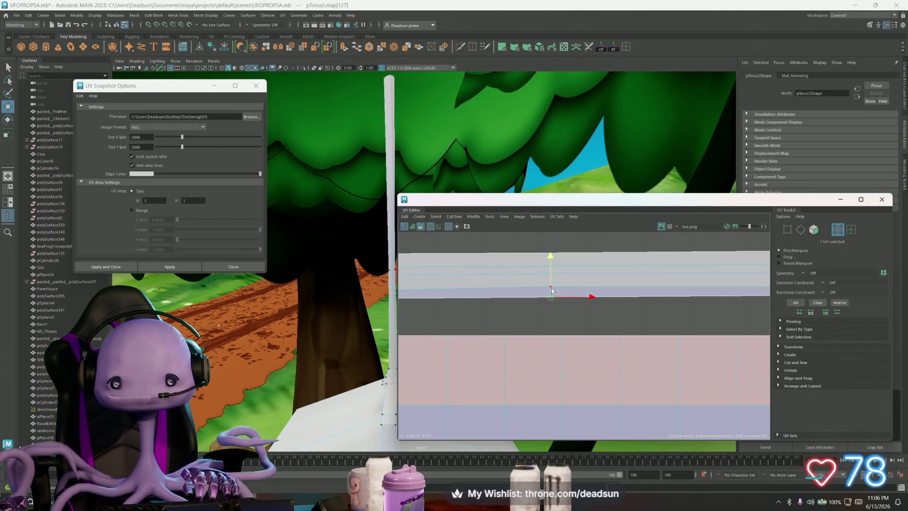
drag(551, 259, 551, 261)
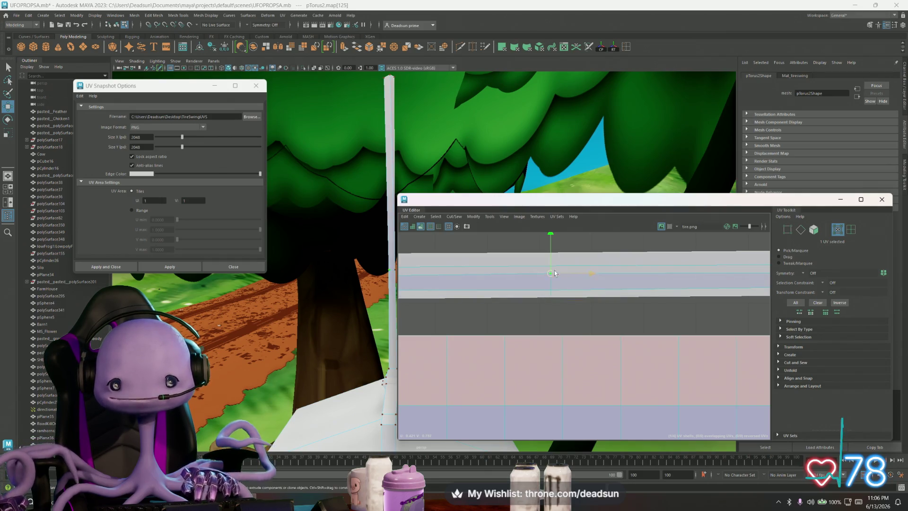
drag(552, 239, 552, 242)
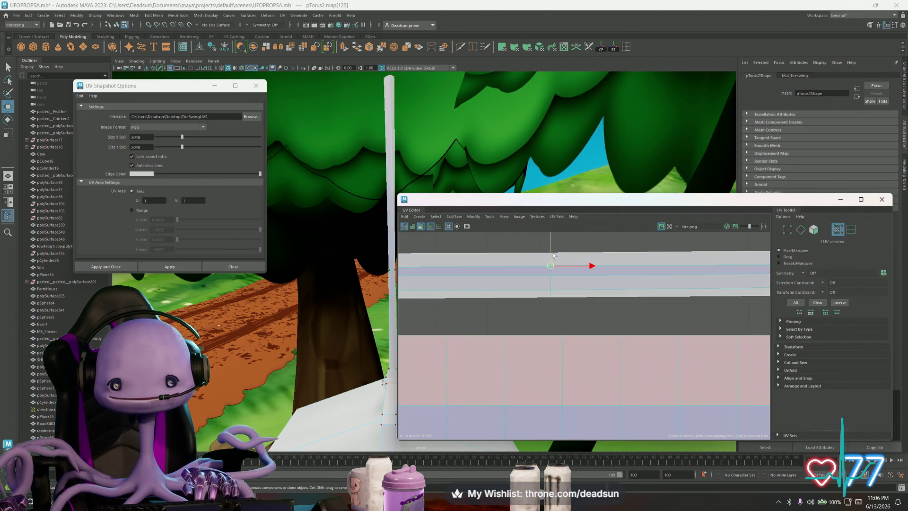
drag(551, 241, 551, 244)
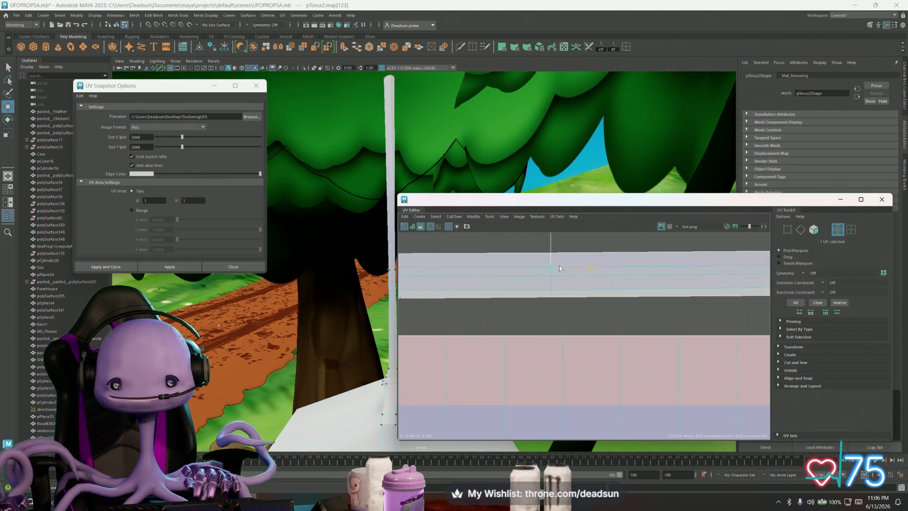
scroll(558, 268, down, 2)
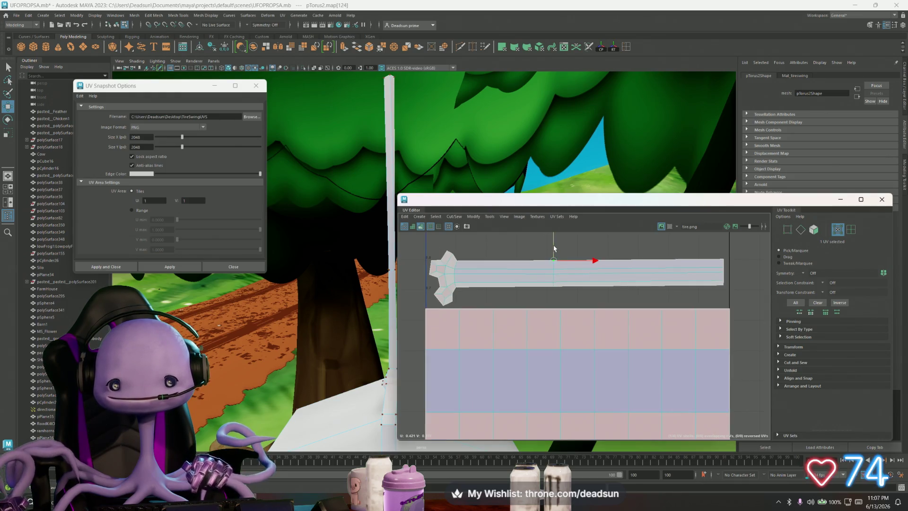
scroll(551, 265, down, 2)
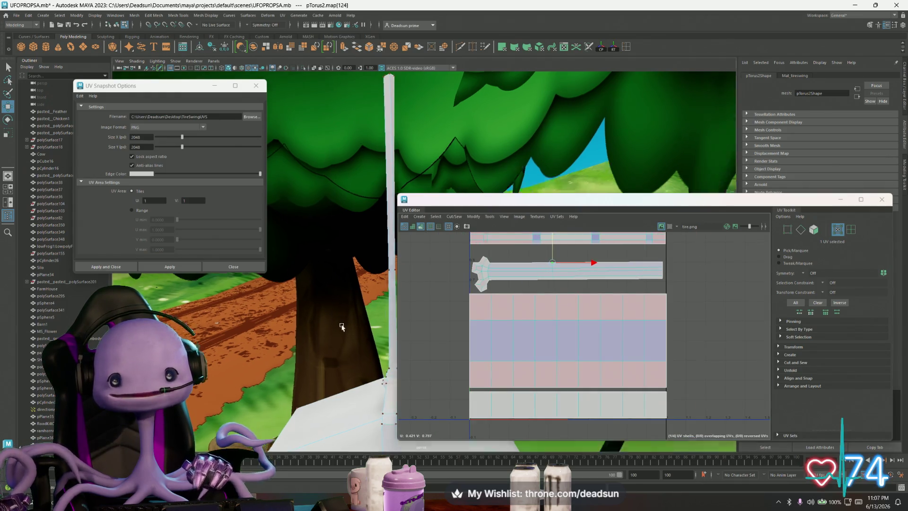
Review the tire swing and its large middle UV shell, then clear the selection
alt+drag(497, 142, 538, 156)
scroll(576, 286, down, 2)
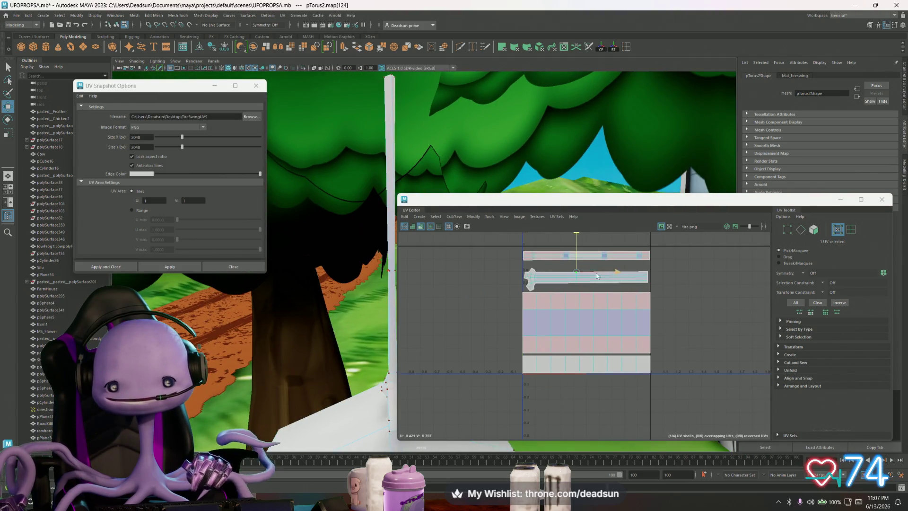
click(551, 323)
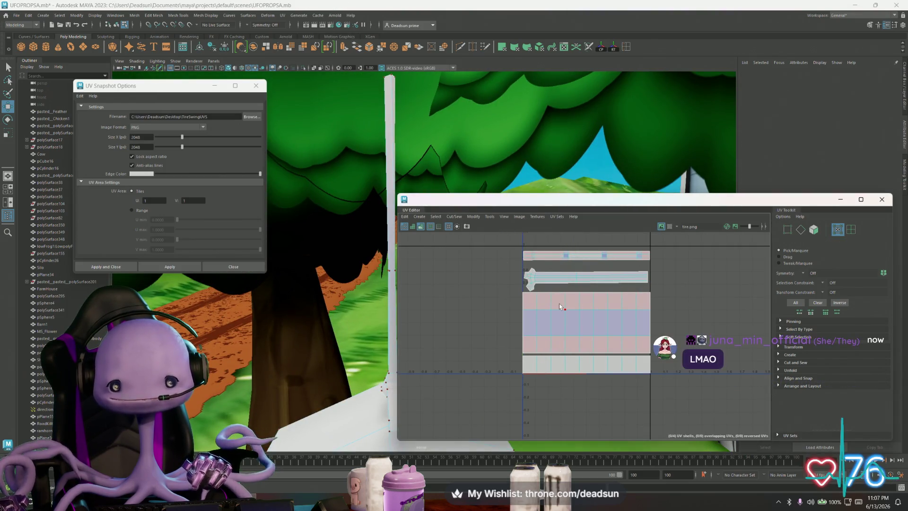
click(495, 248)
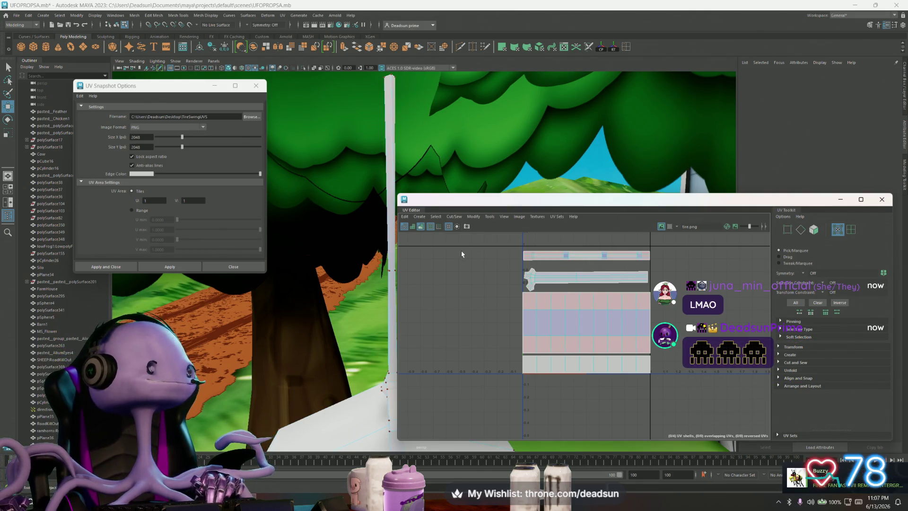
click(504, 217)
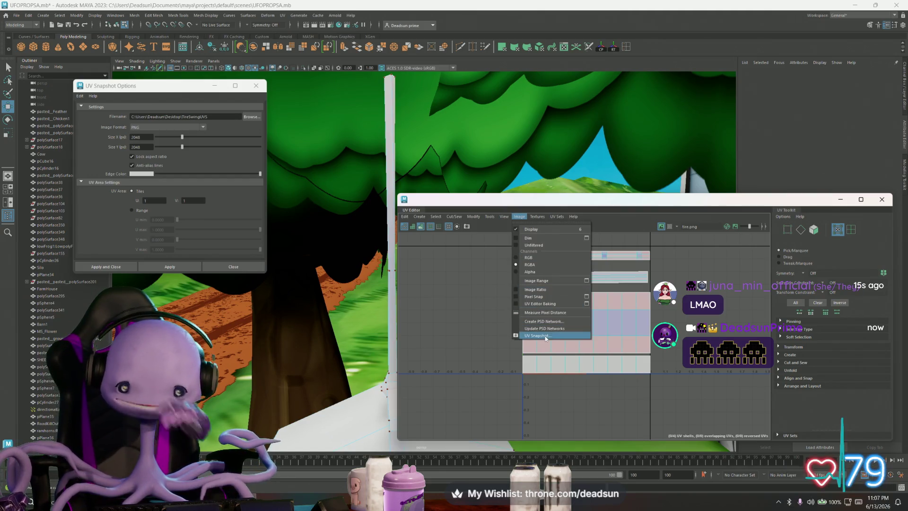
Return to whole-object selection of the tire after browsing the UV editor's view options
click(545, 336)
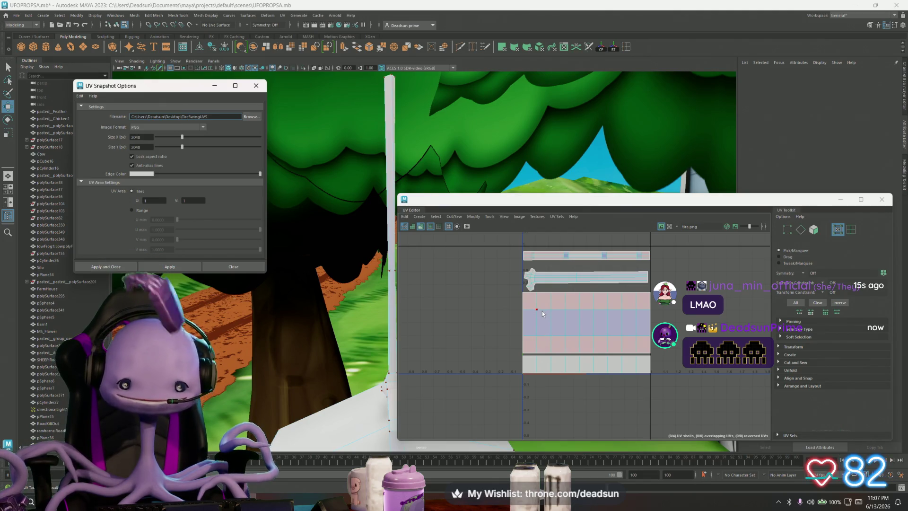
right_drag(391, 151, 423, 139)
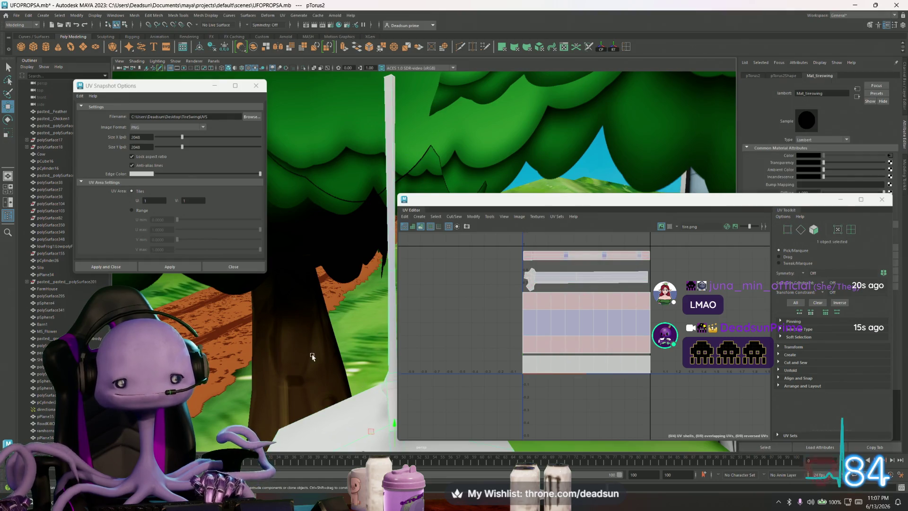
click(504, 217)
click(524, 337)
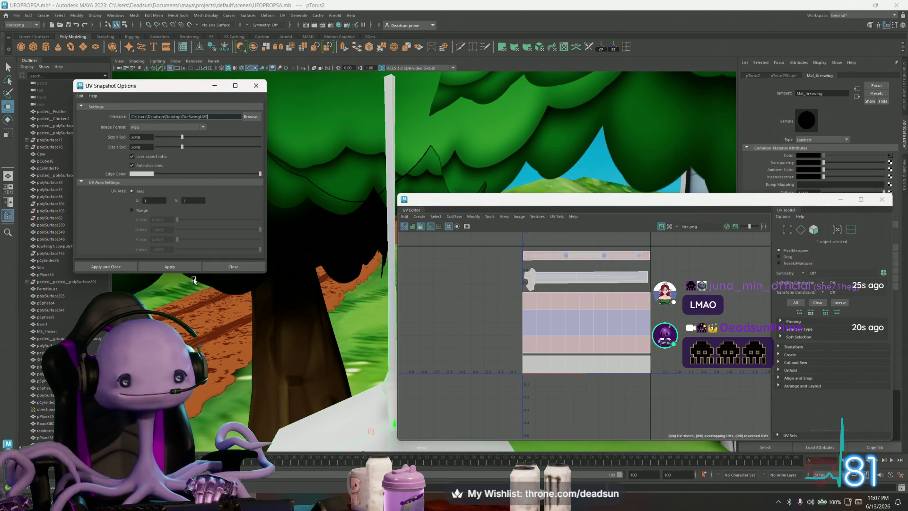
Save the UV snapshot, overwriting the existing TireSwingUVS.png, and dismiss the snapshot settings
click(170, 266)
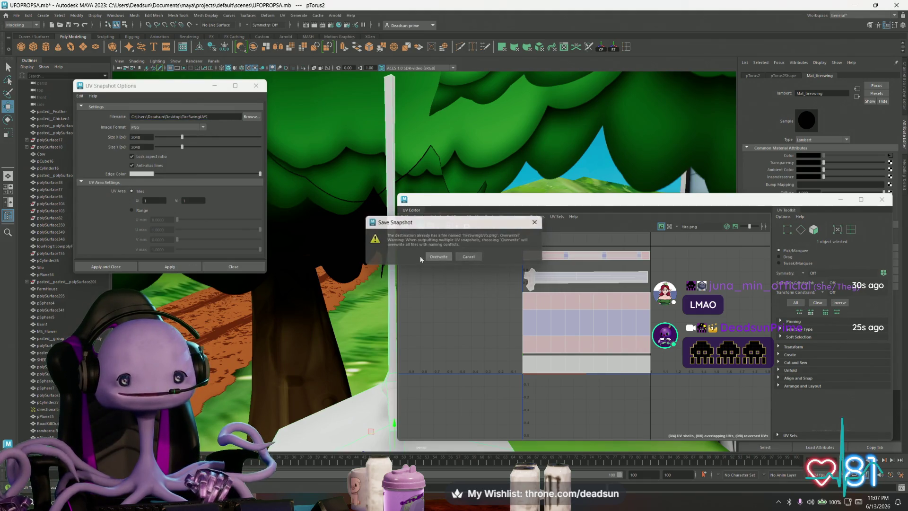
click(441, 256)
click(170, 266)
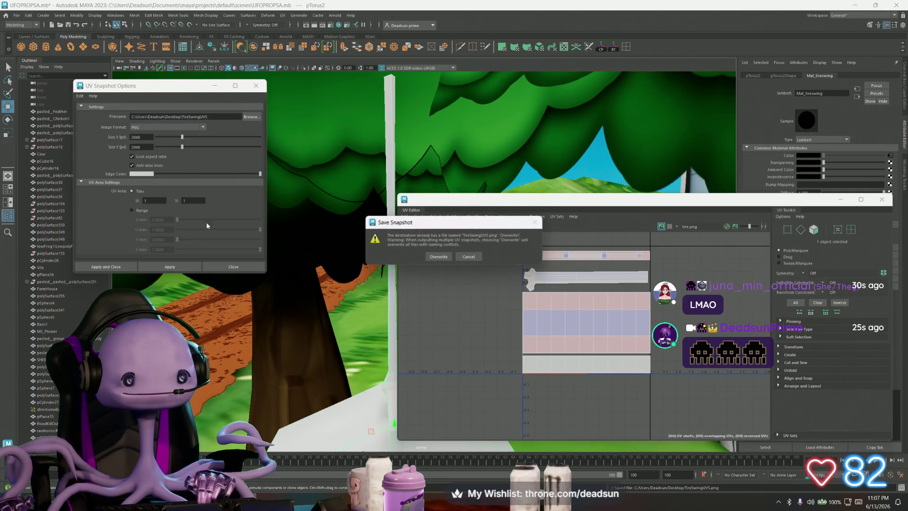
click(439, 256)
click(256, 86)
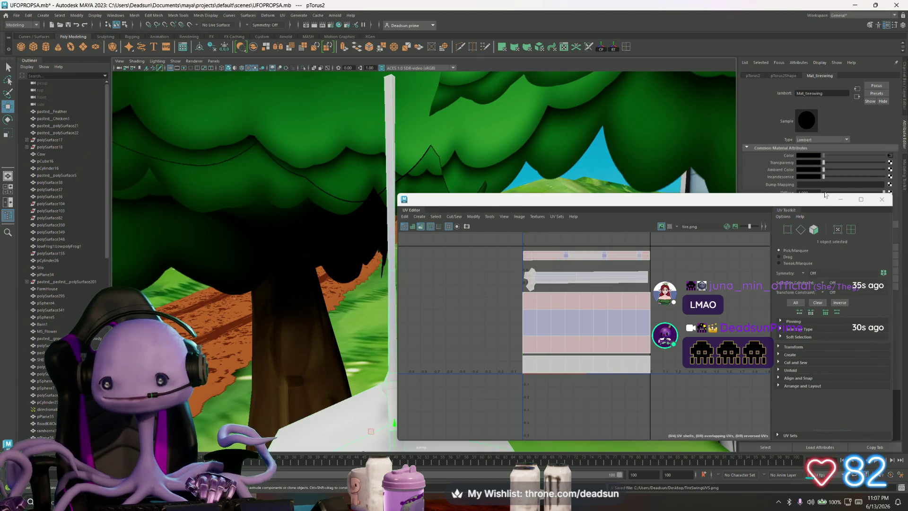
Close the UV Editor and switch to the cow texture in Photoshop
mouse_move(746, 200)
mouse_down()
mouse_move(634, 185)
mouse_move(527, 189)
mouse_up()
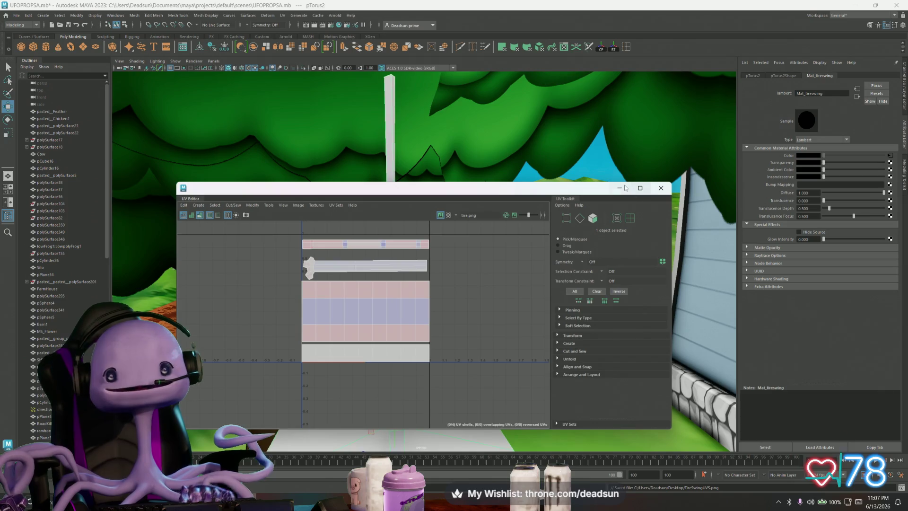
click(661, 188)
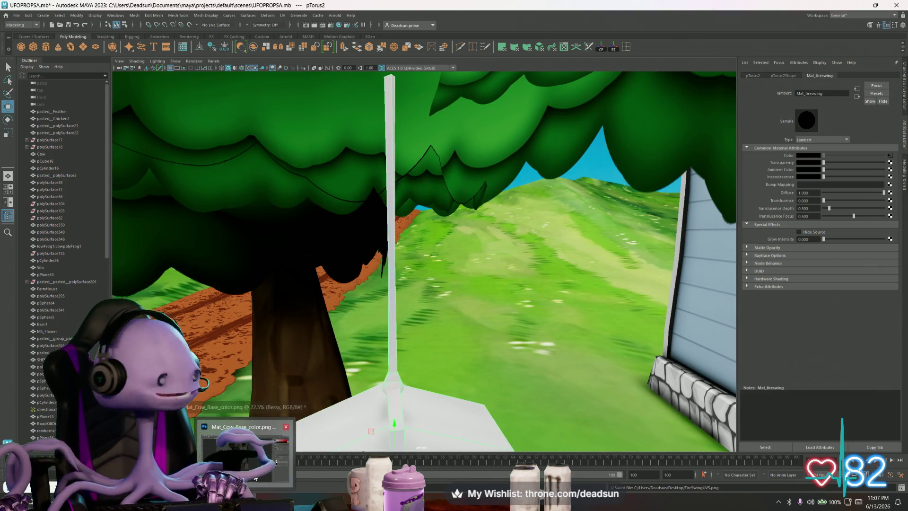
click(245, 454)
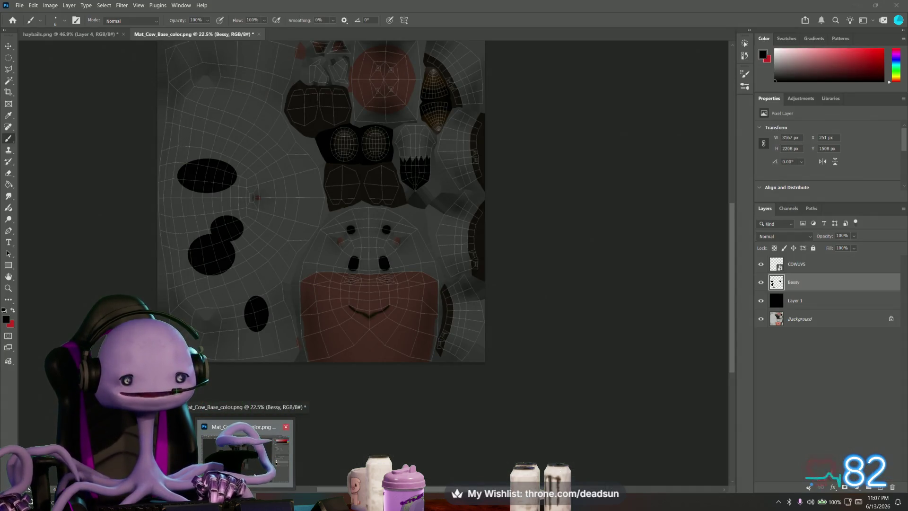
Float Photoshop's cow texture window over the Maya scene and launch a File Explorer window
click(245, 453)
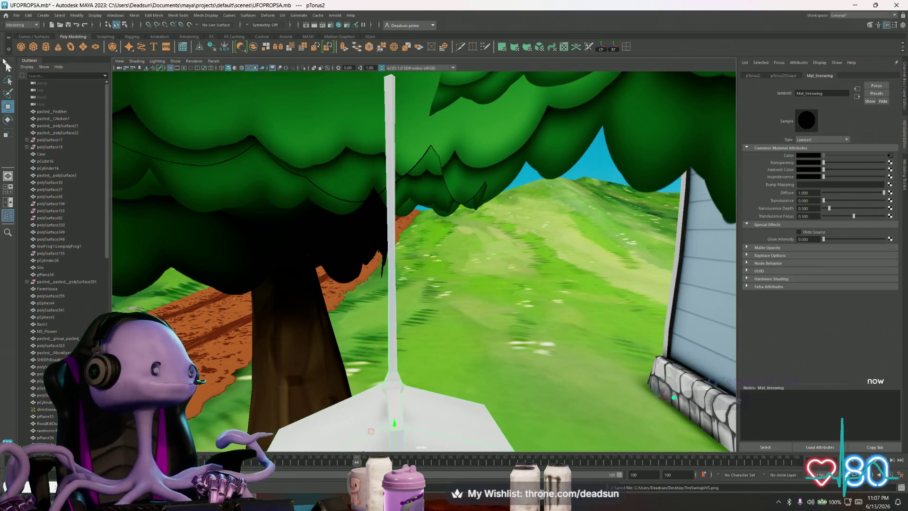
click(16, 15)
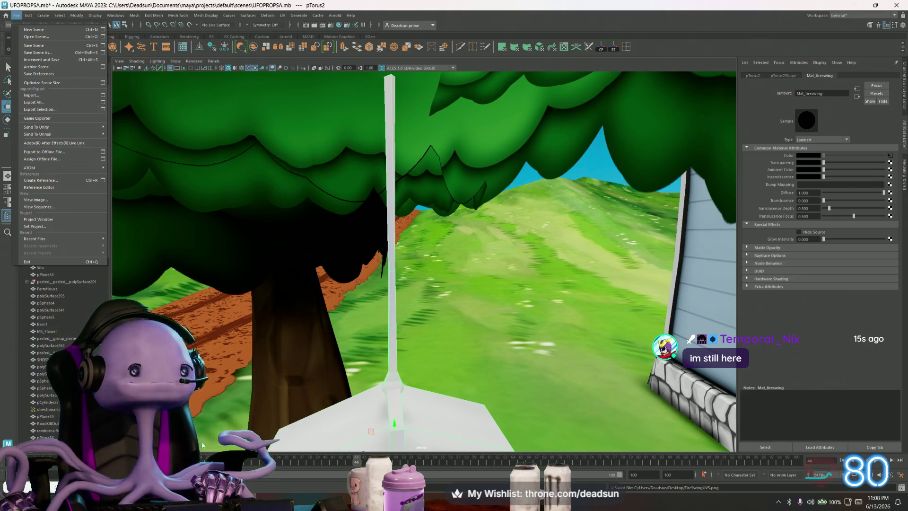
key(alt+Tab)
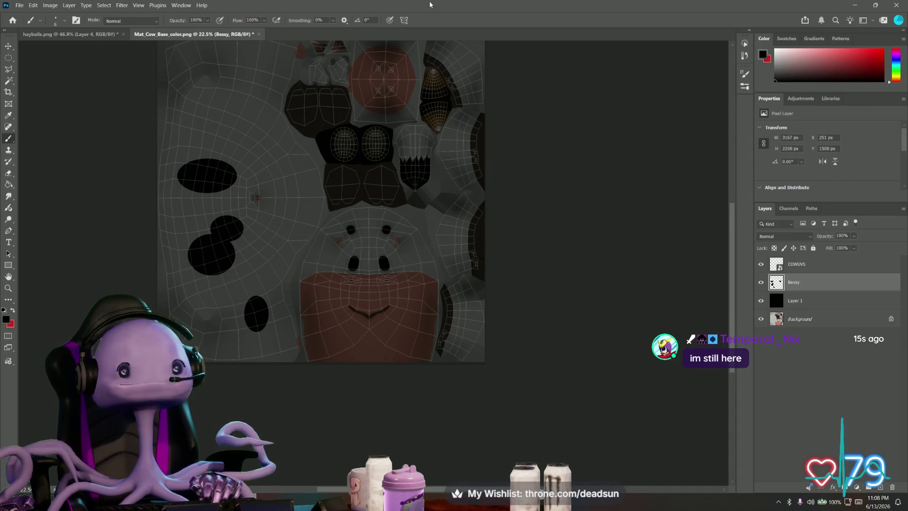
drag(429, 4, 418, 31)
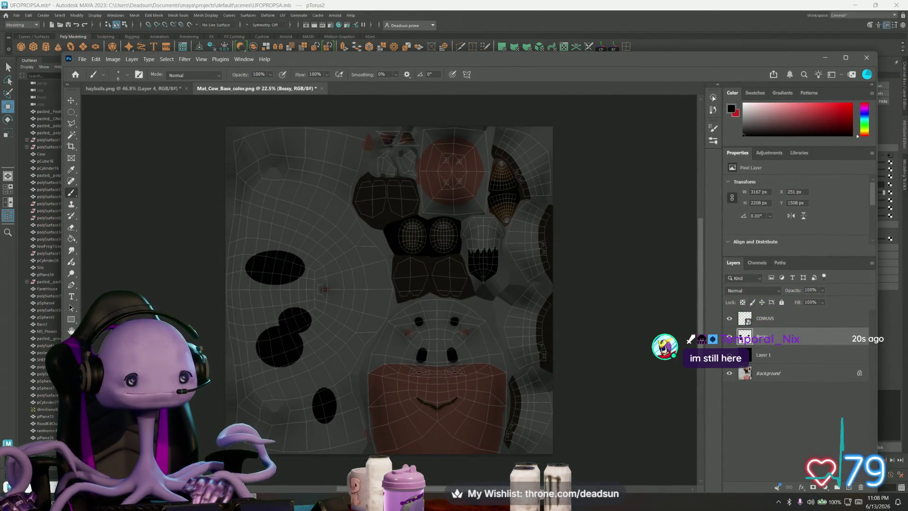
key(super+e)
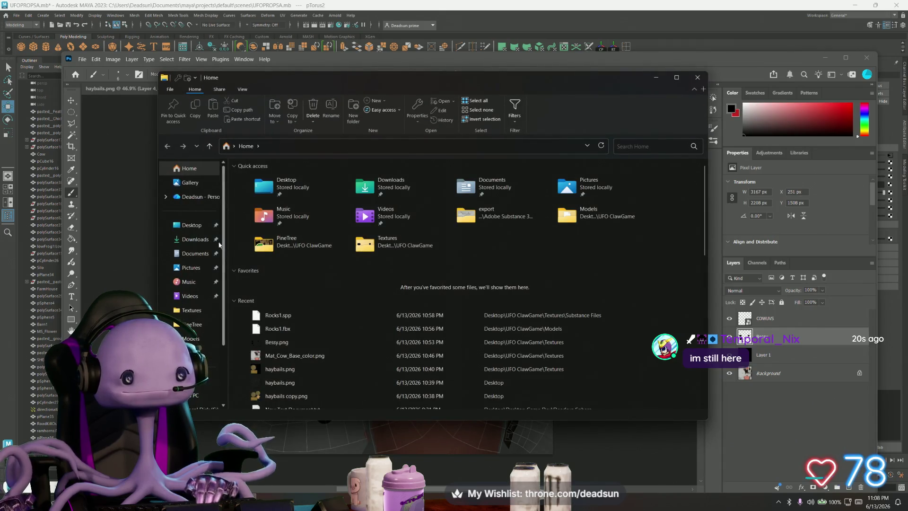
Locate TireSwingUVS.png on the Desktop and edit it with Adobe Photoshop
click(192, 225)
scroll(323, 254, down, 1)
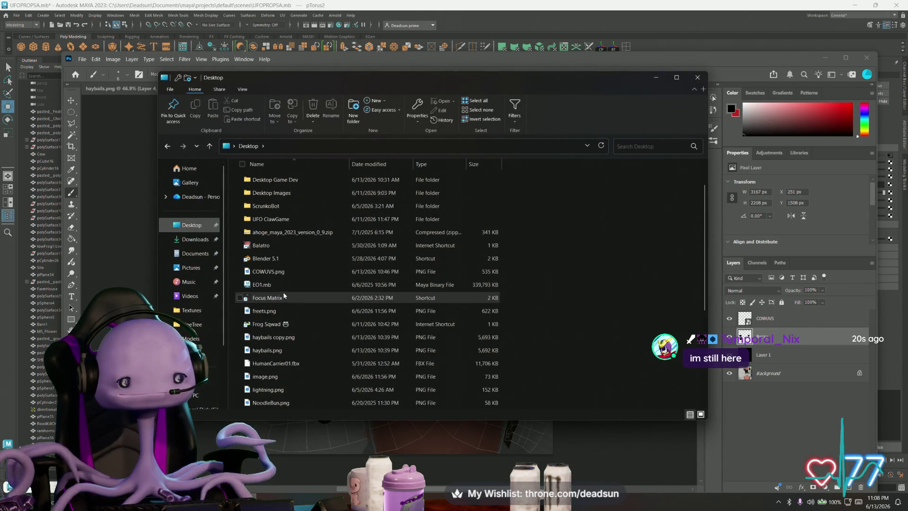
click(268, 272)
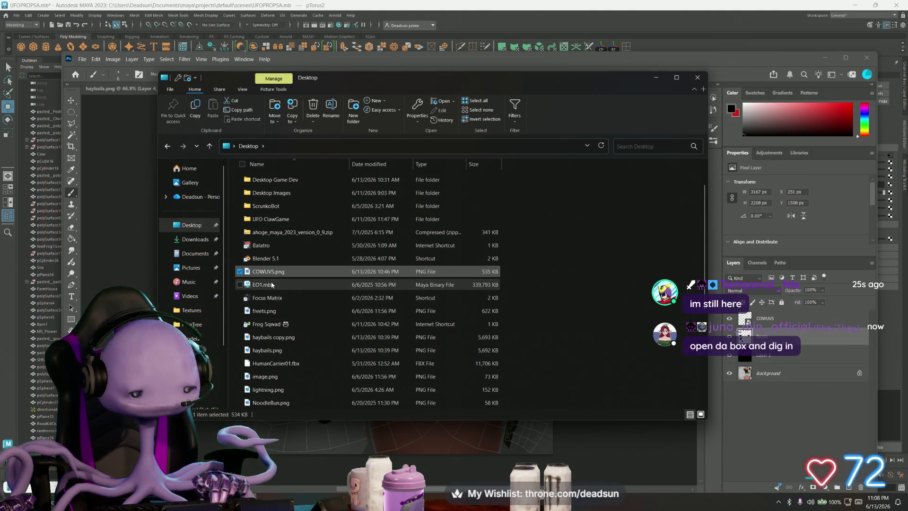
key(t)
key(Down)
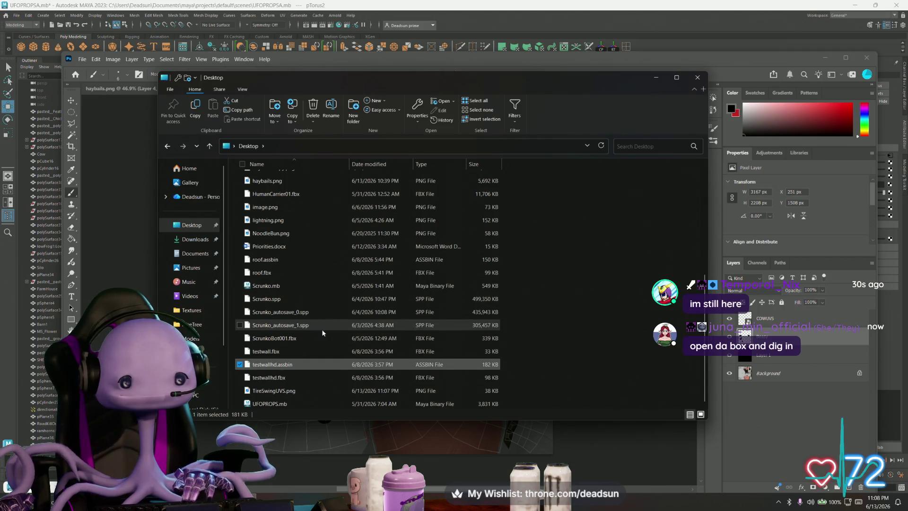
key(Down)
key(Down)
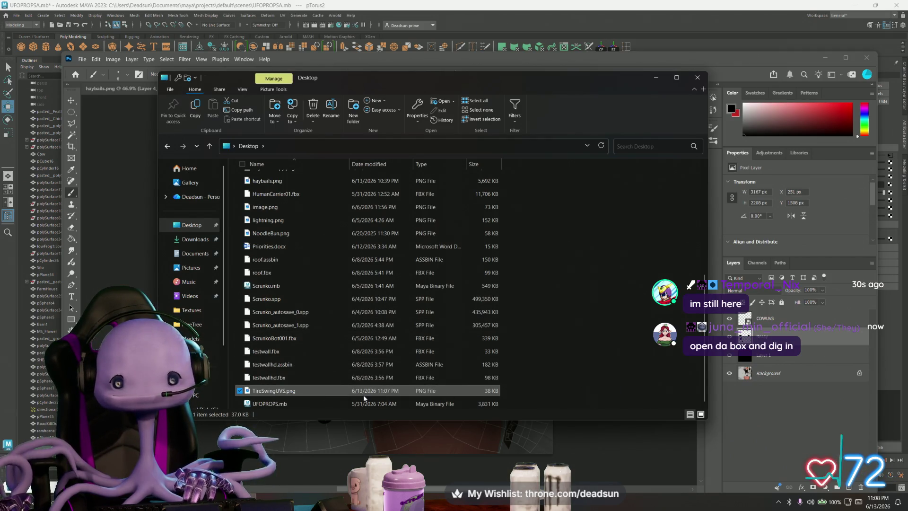
right_click(353, 390)
mouse_move(385, 243)
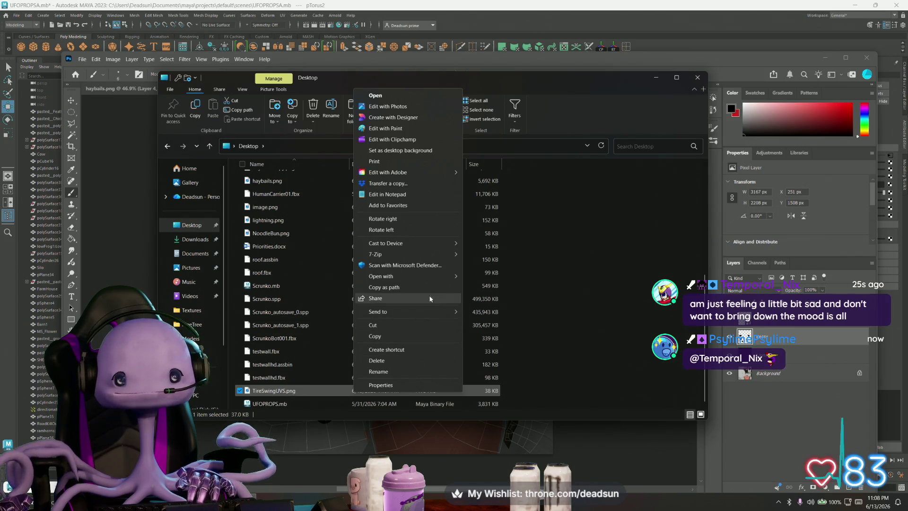
mouse_move(405, 275)
click(496, 288)
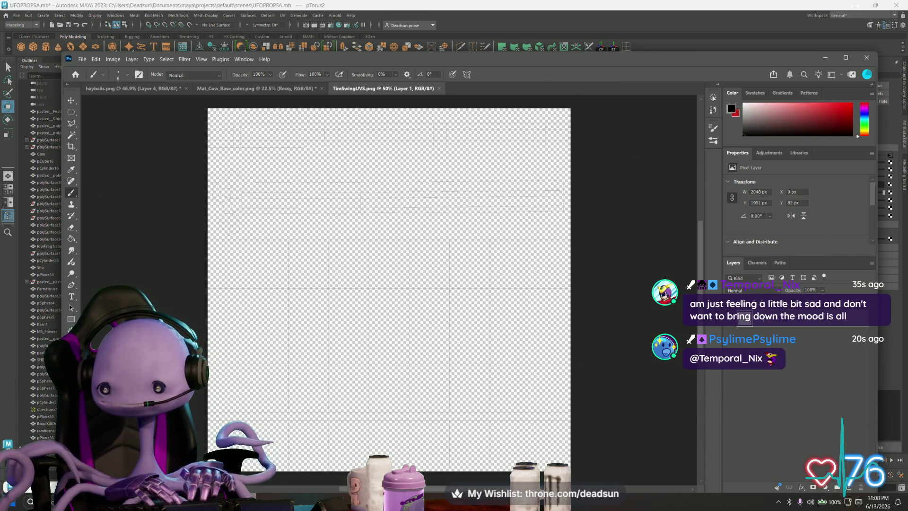
Confirm the TIRESWINGUVS layer name, lock it completely, and show the hidden background apps
key(Return)
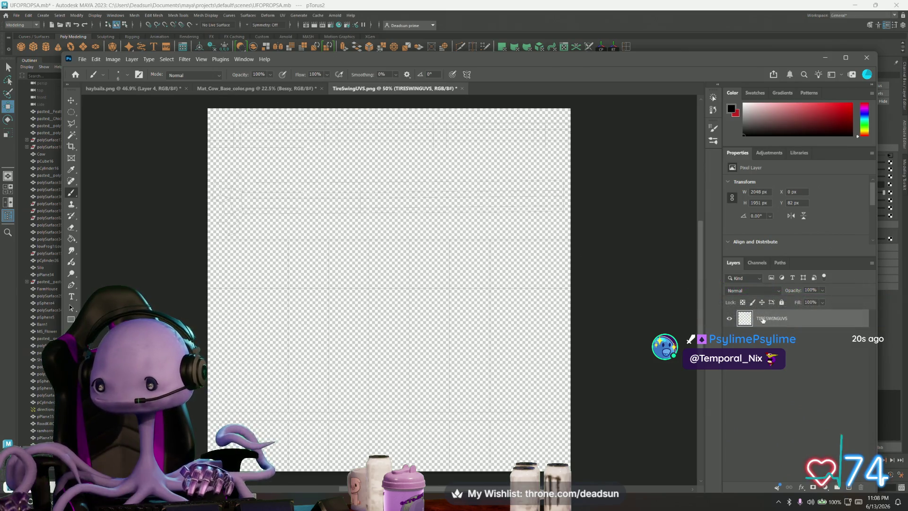
click(781, 303)
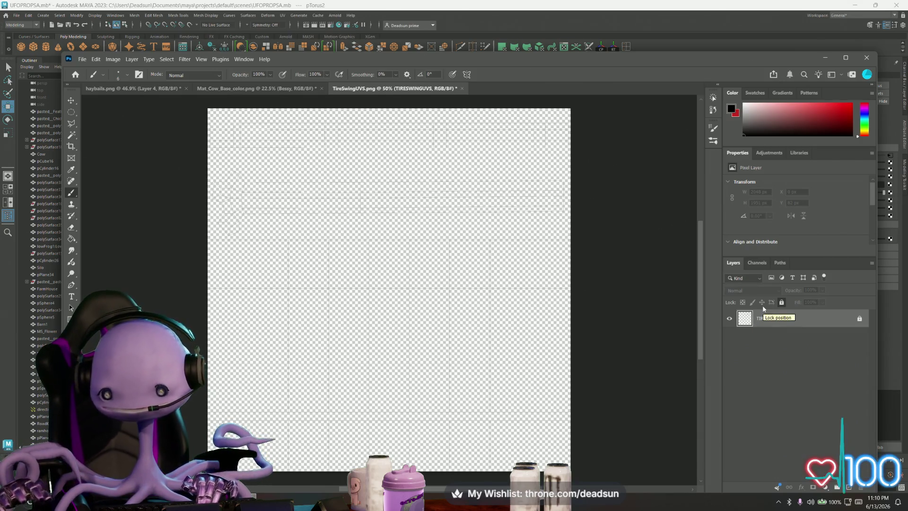
click(778, 501)
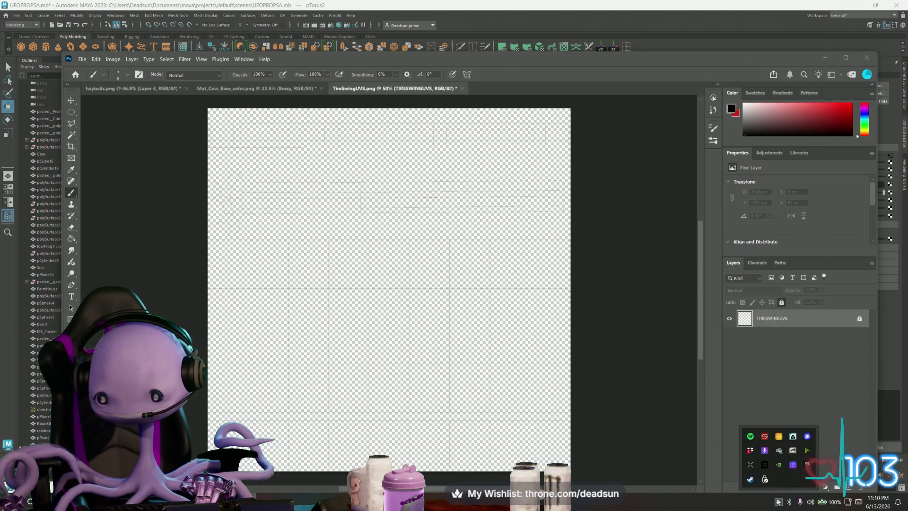
Bring up NVIDIA Broadcast and toggle microphone Noise removal on for the Chat Mic
right_click(808, 451)
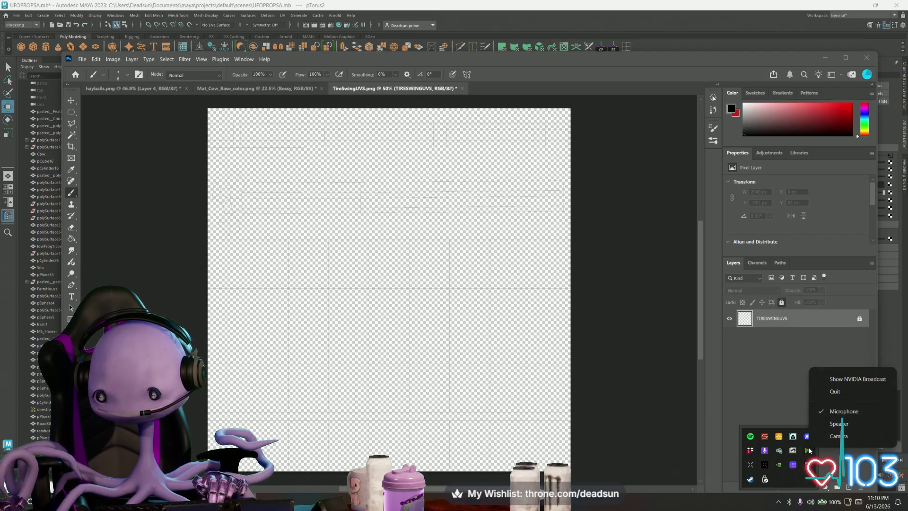
click(861, 380)
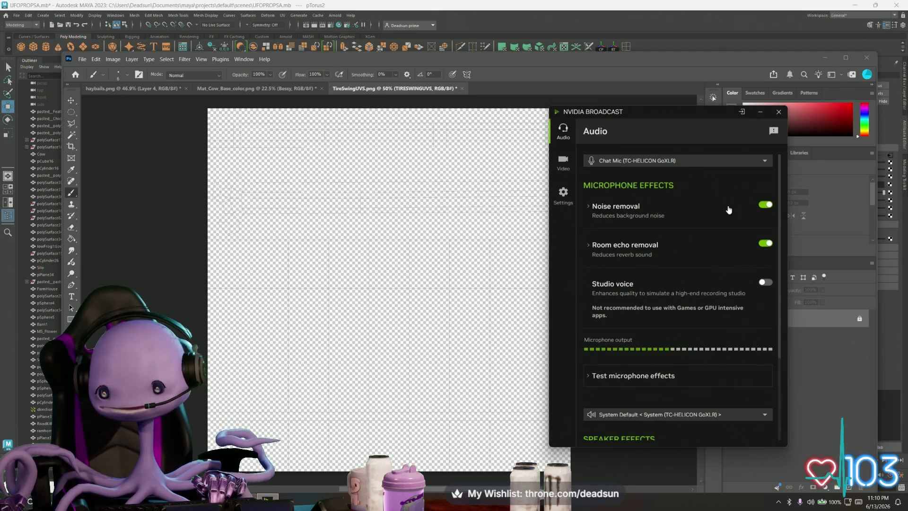
click(766, 207)
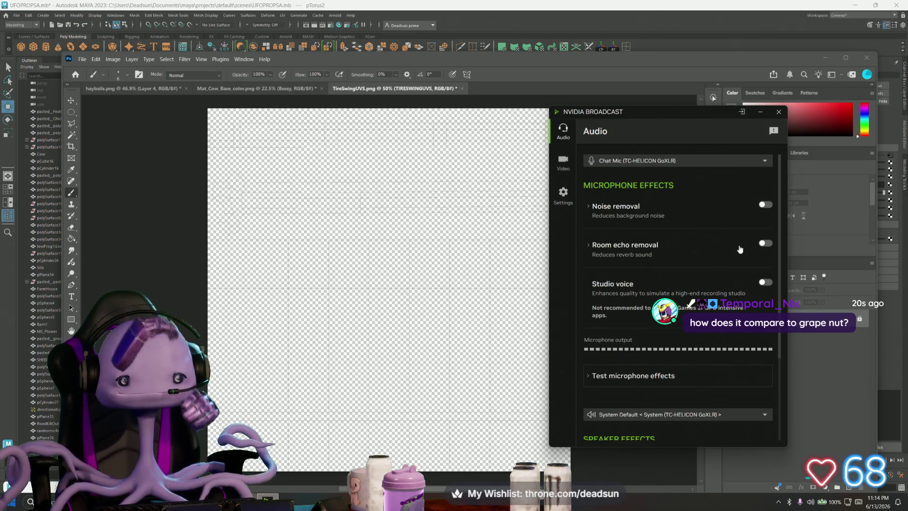
click(765, 244)
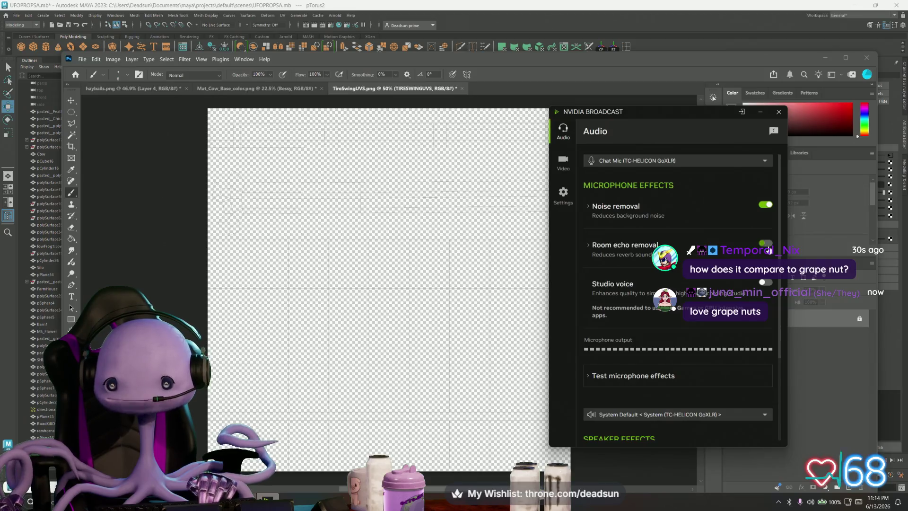
click(767, 245)
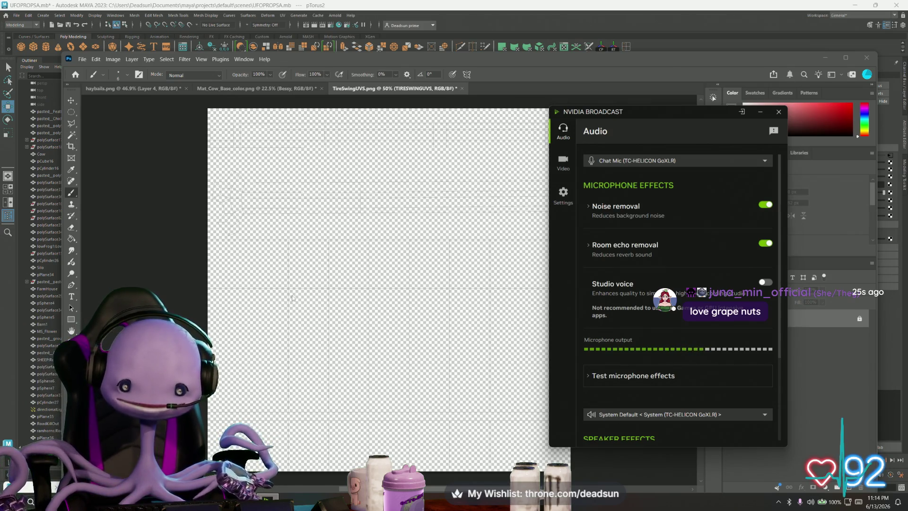
Dismiss NVIDIA Broadcast, maximize Photoshop, and add Layer 1 and Layer 2 above the UVs
click(779, 113)
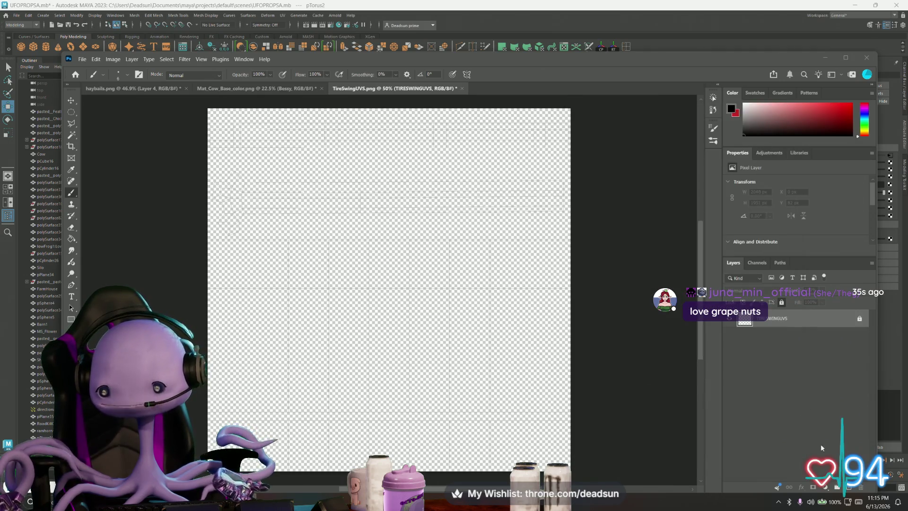
double_click(847, 57)
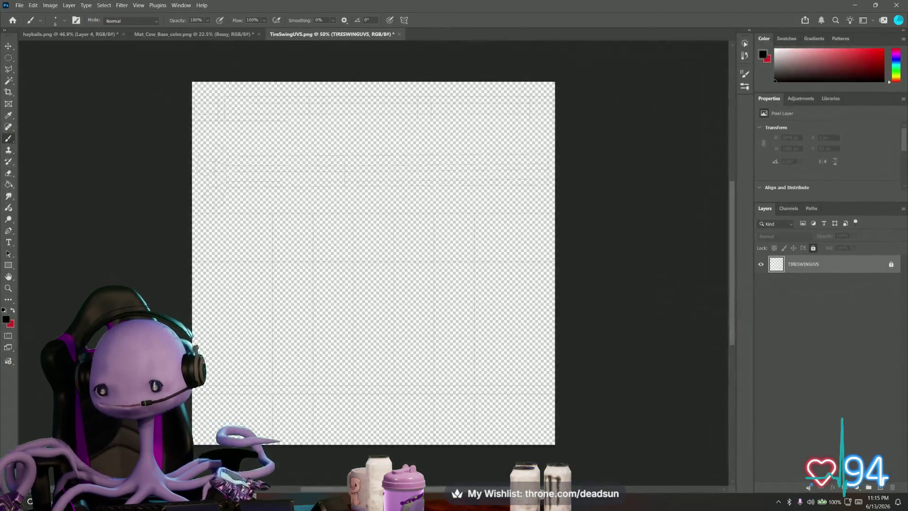
click(880, 488)
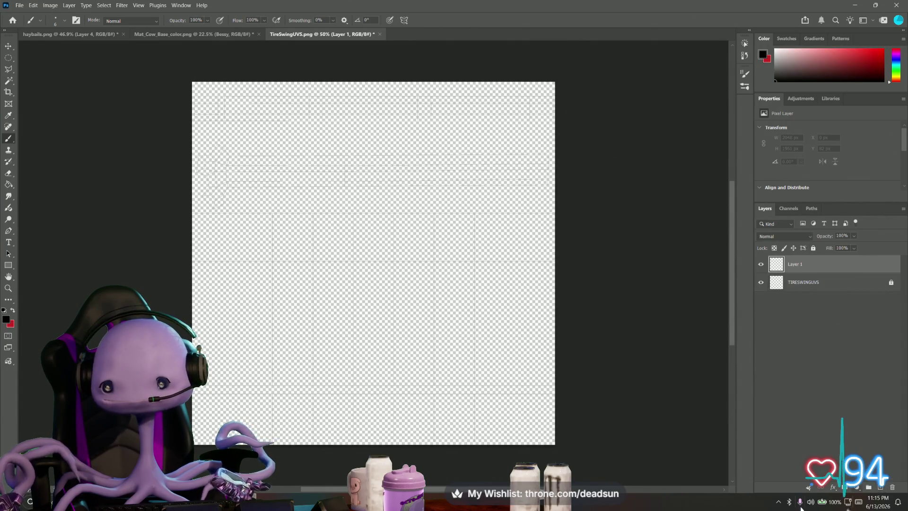
click(882, 489)
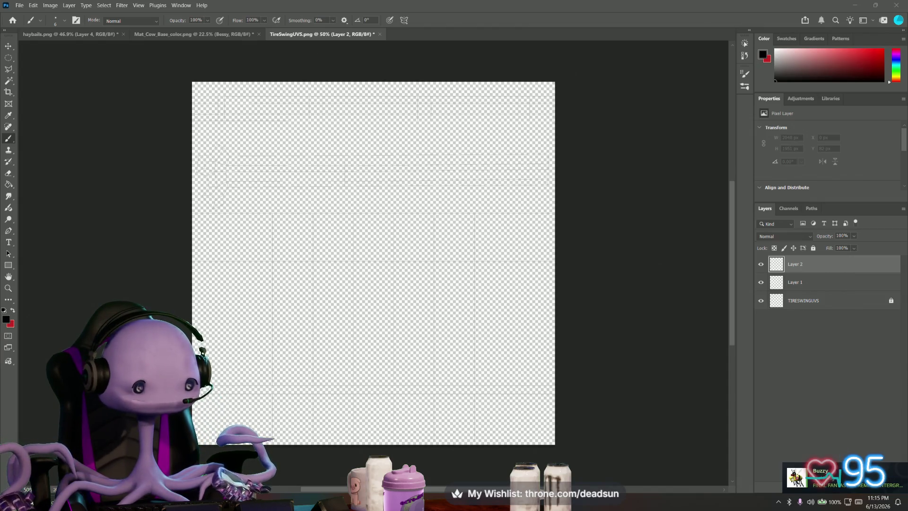
Browse the Throne wishlist in the browser and return to the tire swing texture document
key(alt+Tab)
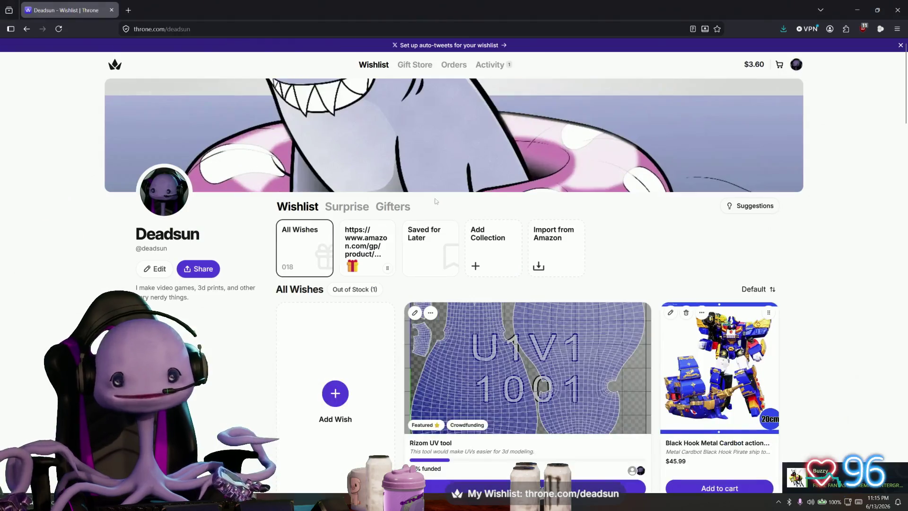
scroll(454, 210, down, 3)
scroll(454, 209, down, 3)
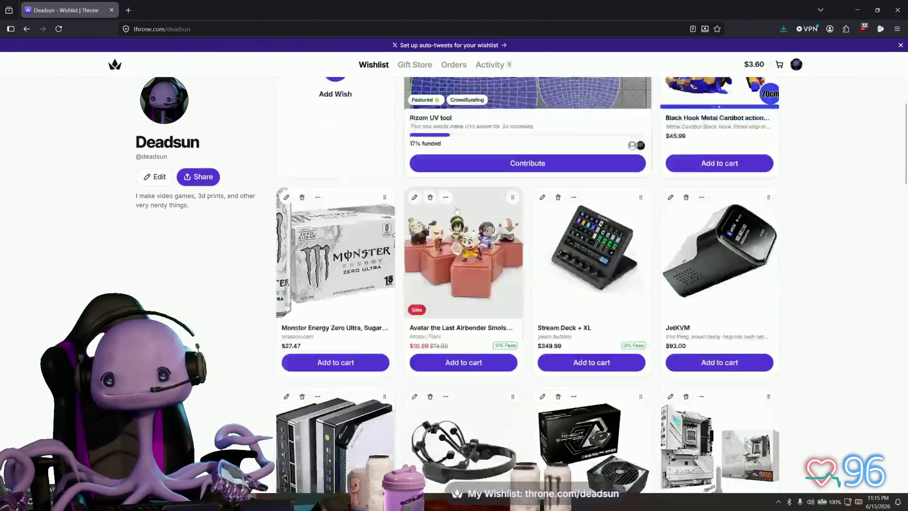
scroll(455, 209, down, 2)
scroll(456, 212, down, 3)
scroll(456, 211, down, 3)
scroll(456, 211, down, 3)
scroll(456, 211, down, 2)
scroll(455, 211, down, 1)
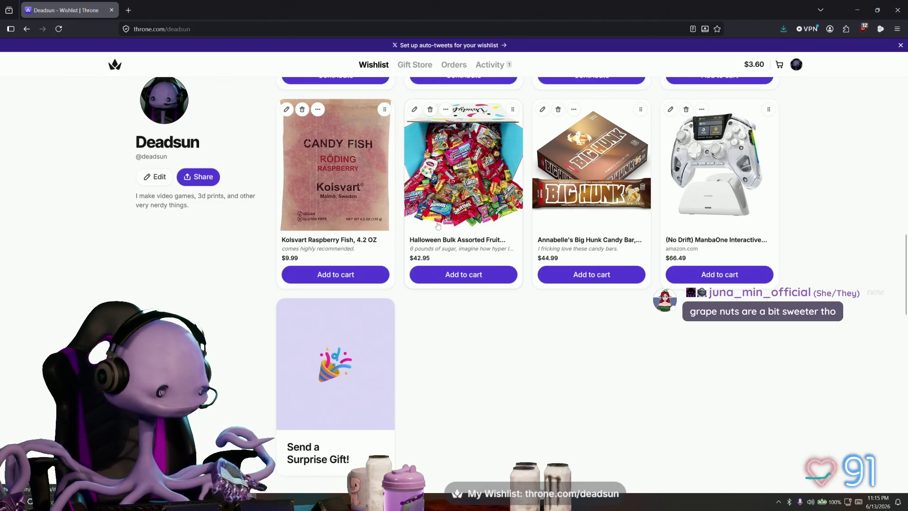
scroll(437, 226, up, 3)
scroll(438, 225, up, 2)
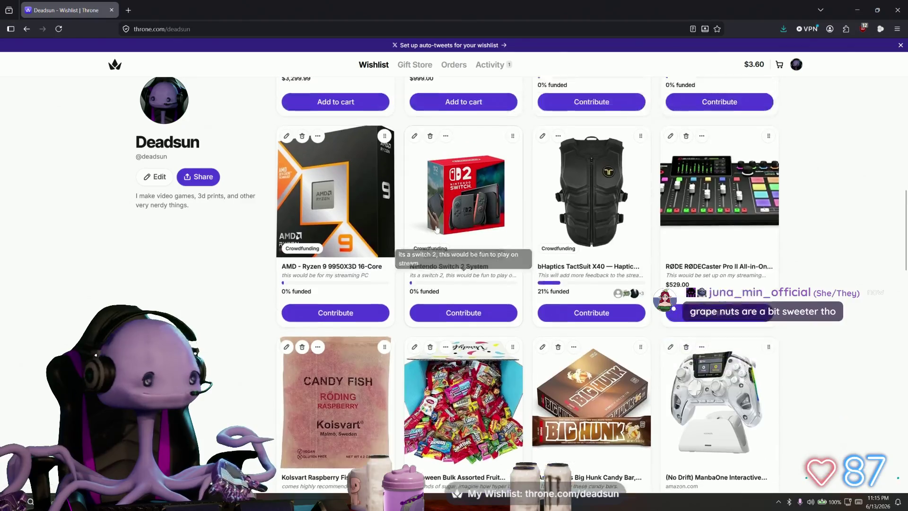
scroll(438, 226, up, 3)
scroll(433, 224, up, 2)
scroll(429, 224, up, 1)
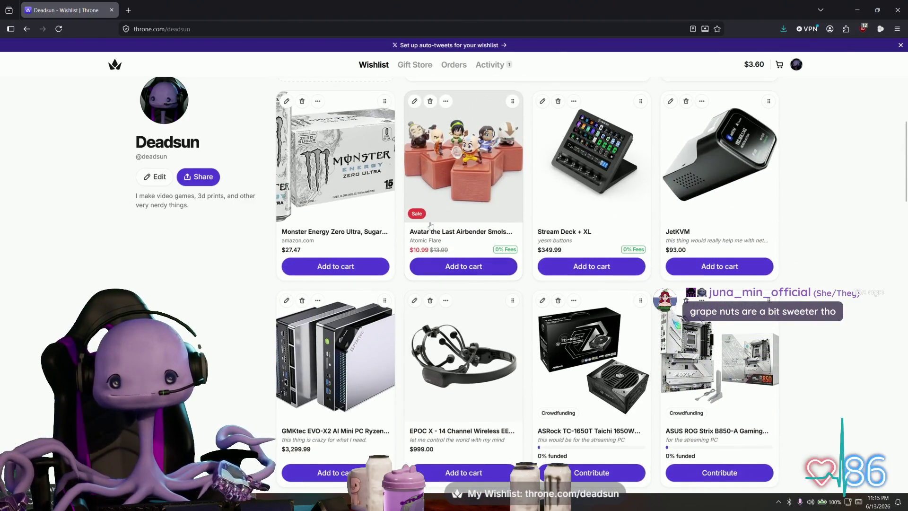
scroll(432, 225, up, 3)
scroll(433, 225, up, 3)
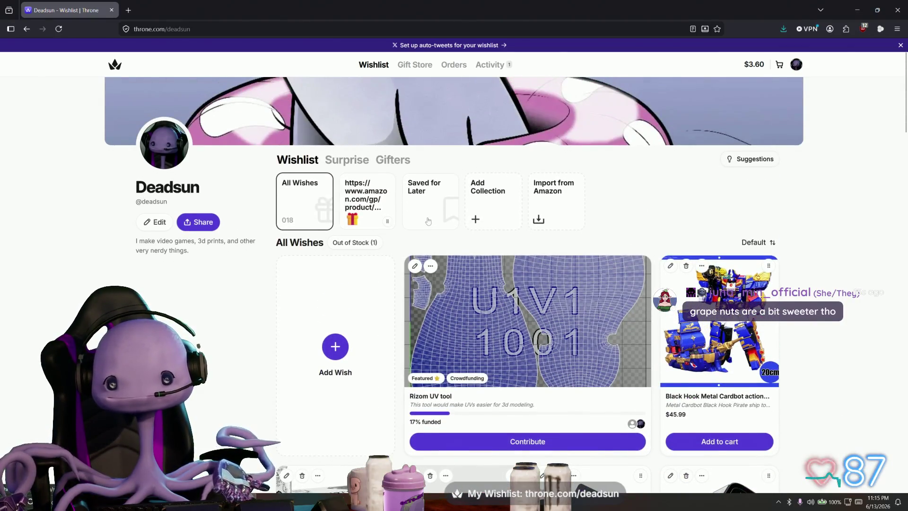
key(alt+Tab)
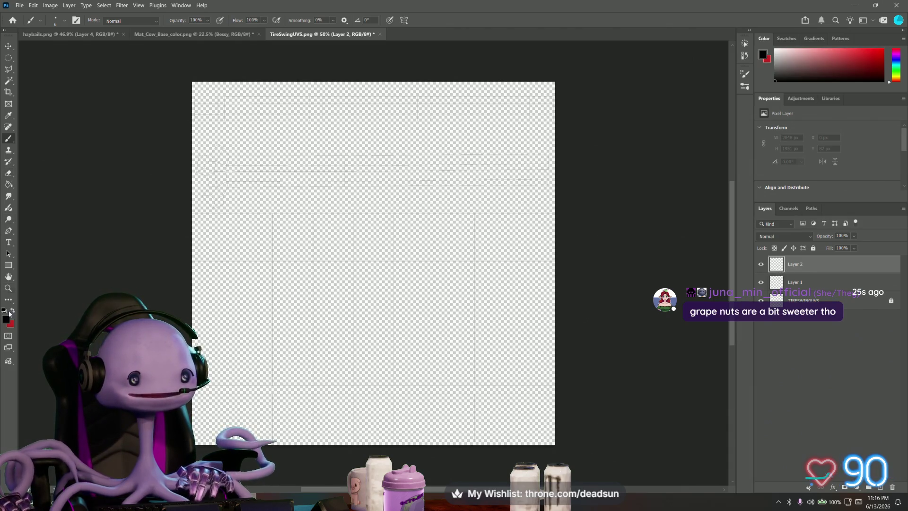
Fill Layer 2 solid black, move it to the bottom of the layer stack, and paste the rope image
click(10, 185)
click(297, 217)
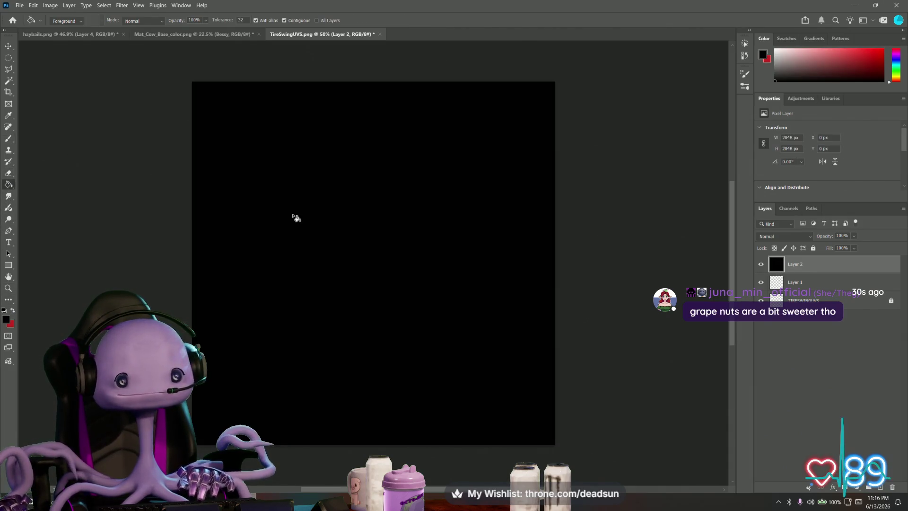
drag(793, 264, 793, 306)
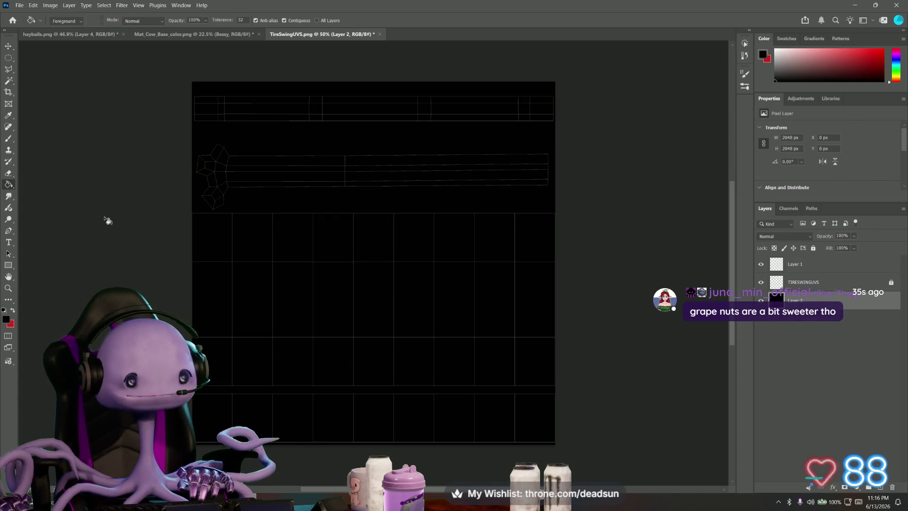
click(8, 59)
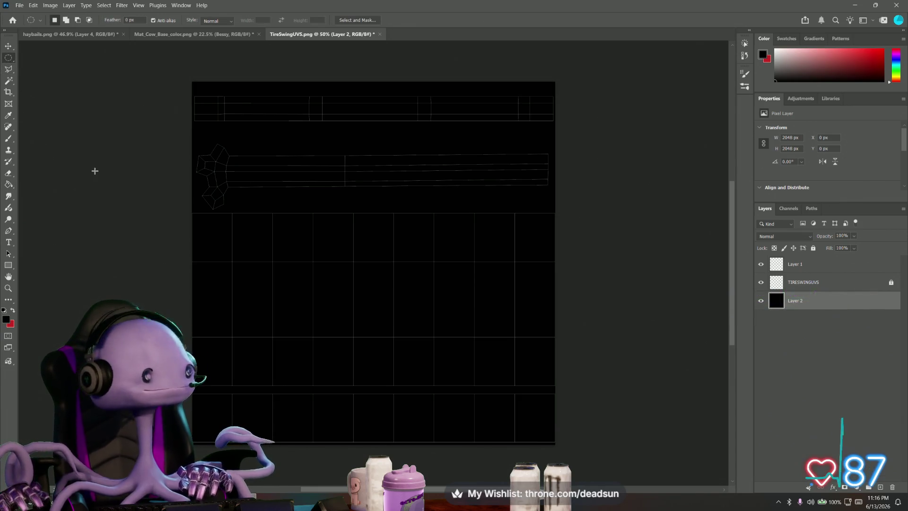
key(ctrl+v)
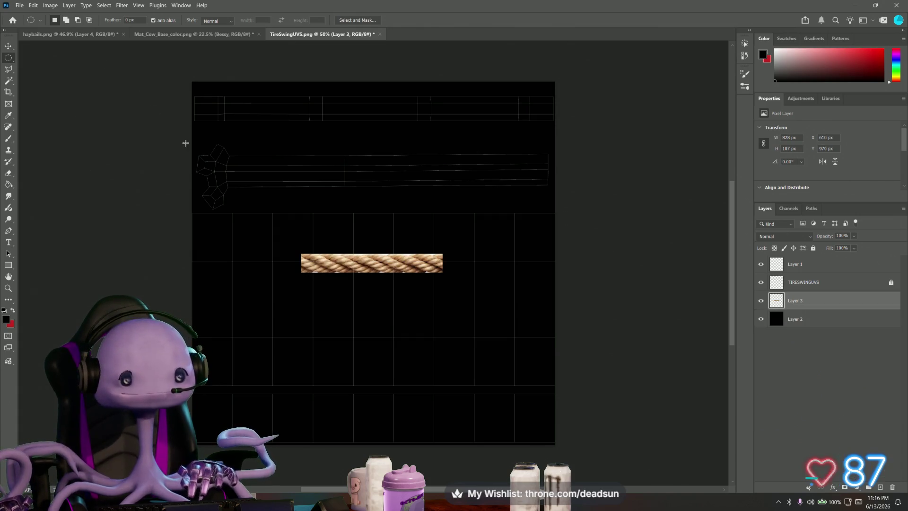
Move and enlarge the pasted rope so it covers the long middle UV strip
key(ctrl+t)
drag(358, 264, 466, 162)
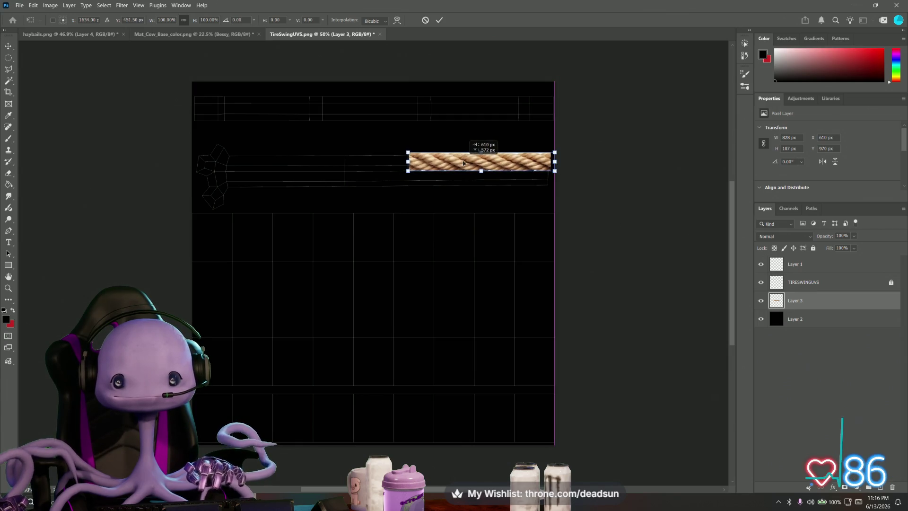
drag(408, 173, 256, 198)
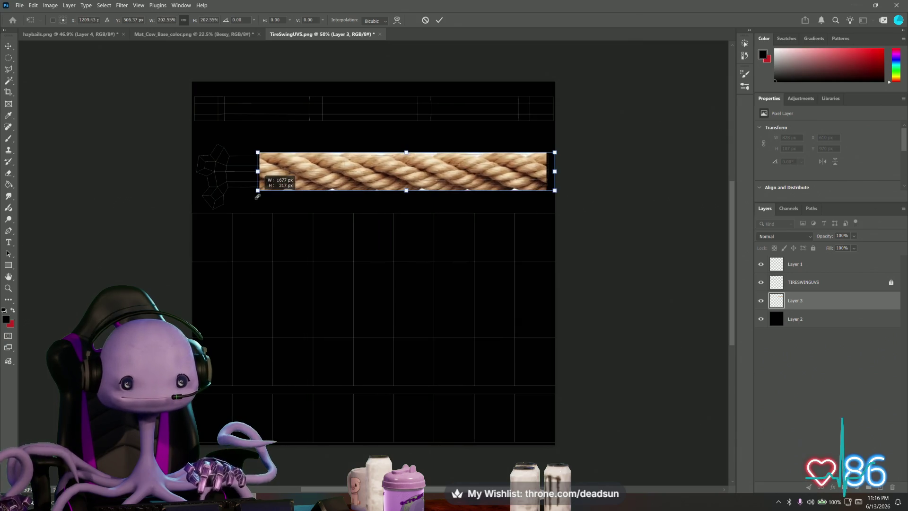
alt+scroll(277, 192, up, 1)
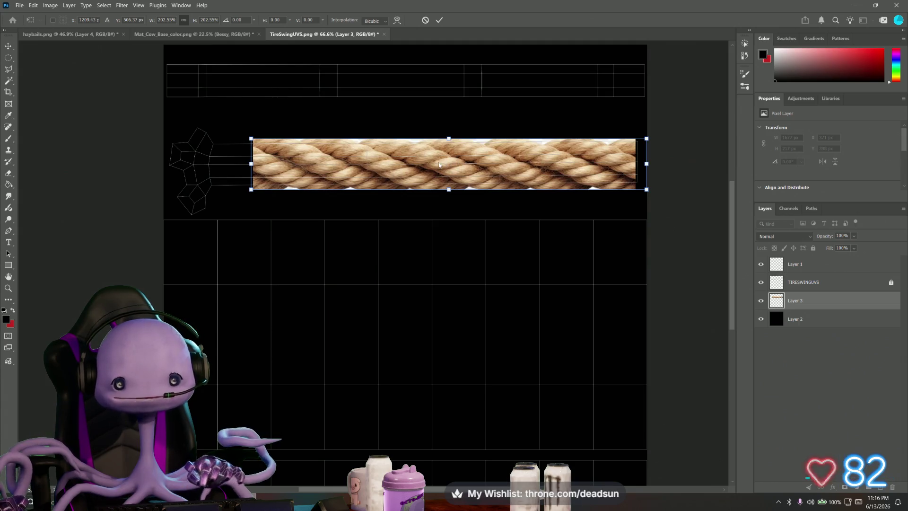
drag(416, 163, 420, 162)
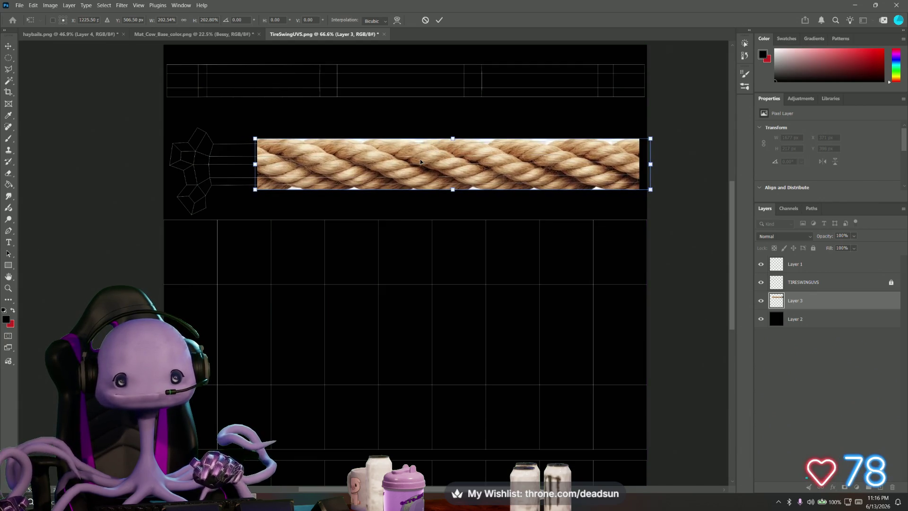
key(Return)
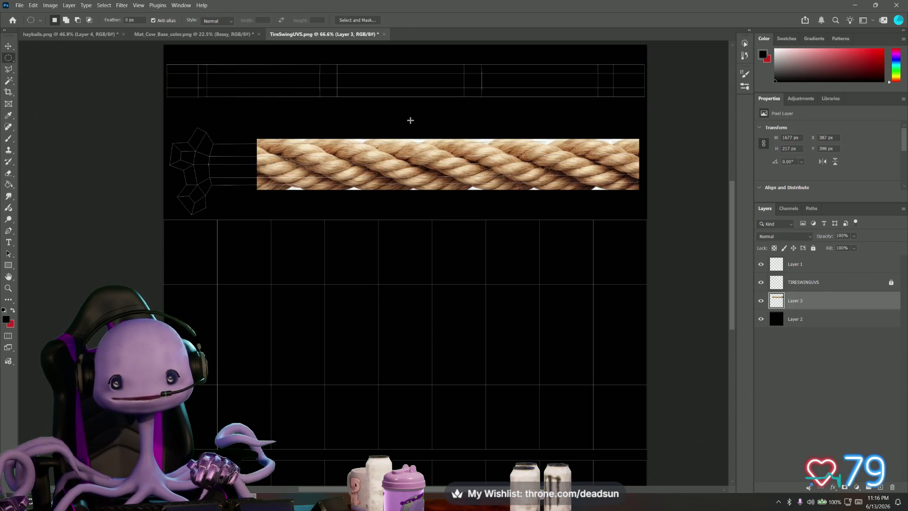
Paste a second rope copy and stretch it across the full width of the top UV row
key(ctrl+v)
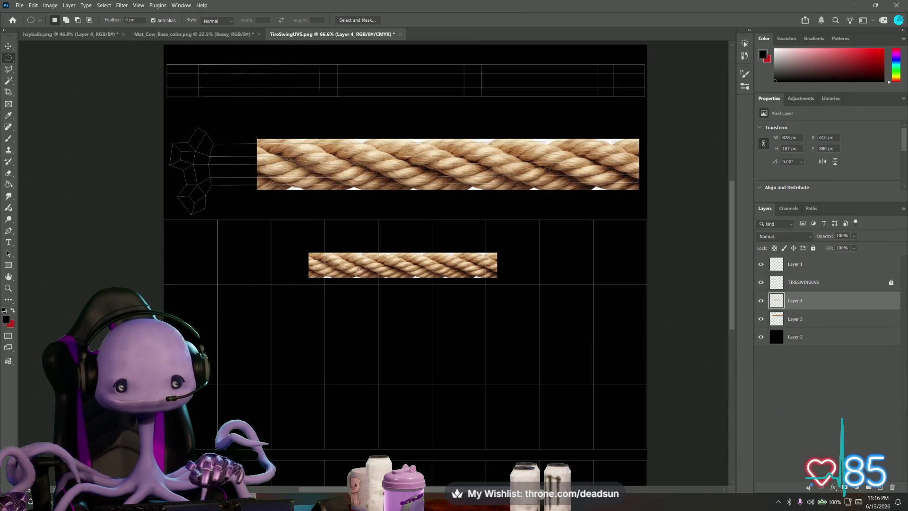
key(ctrl+t)
drag(358, 270, 311, 141)
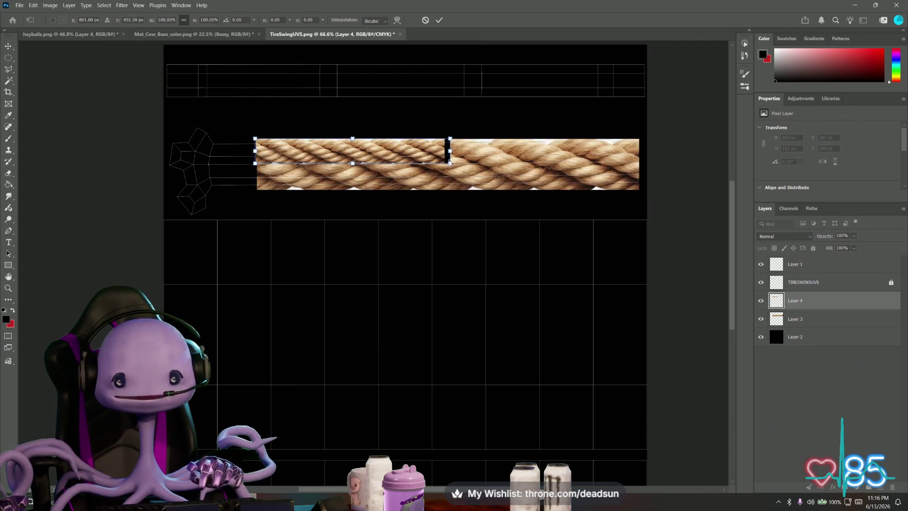
drag(447, 162, 649, 177)
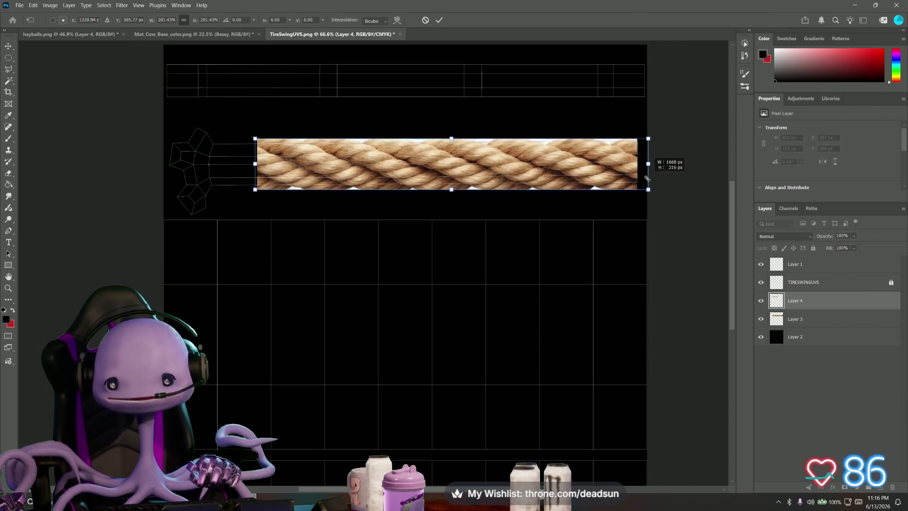
alt+drag(462, 164, 375, 83)
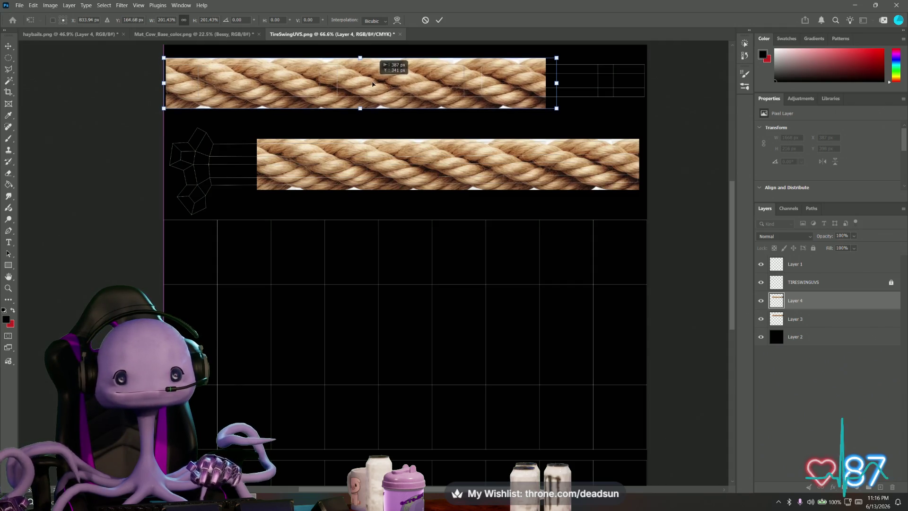
alt+drag(374, 82, 372, 88)
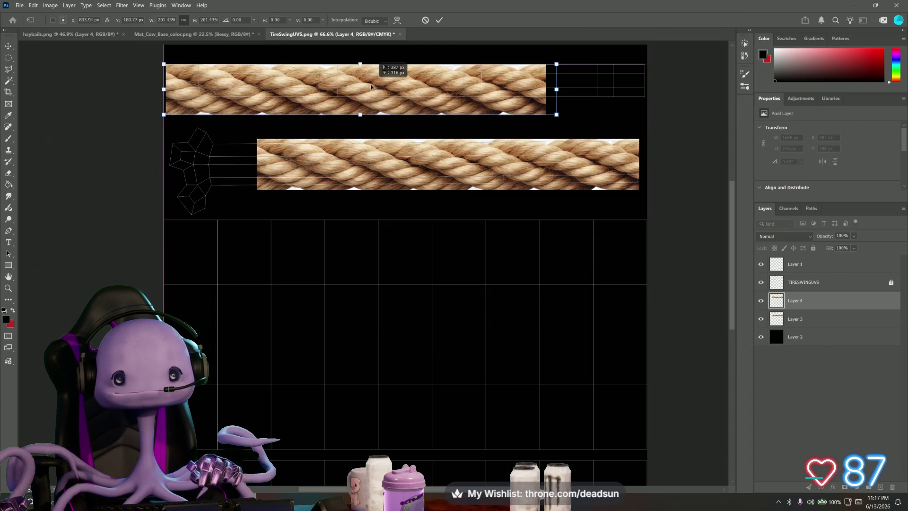
alt+drag(370, 88, 370, 81)
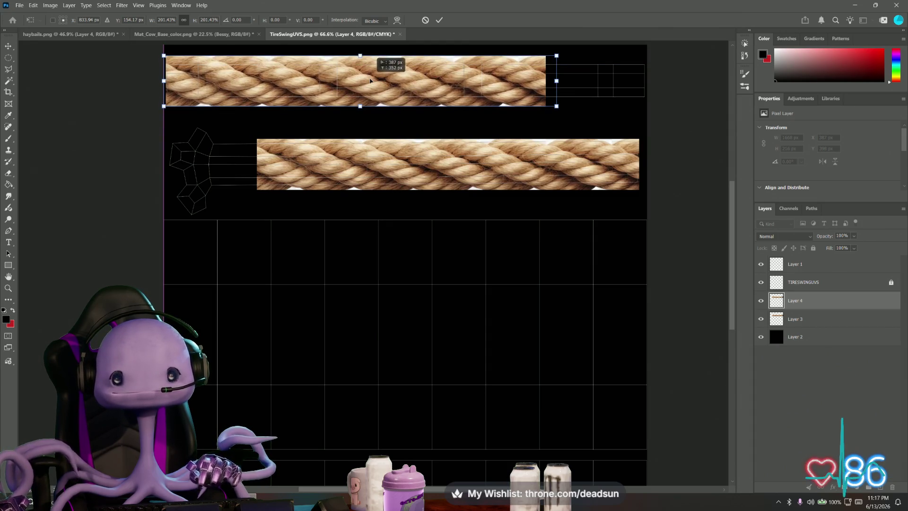
drag(555, 80, 660, 79)
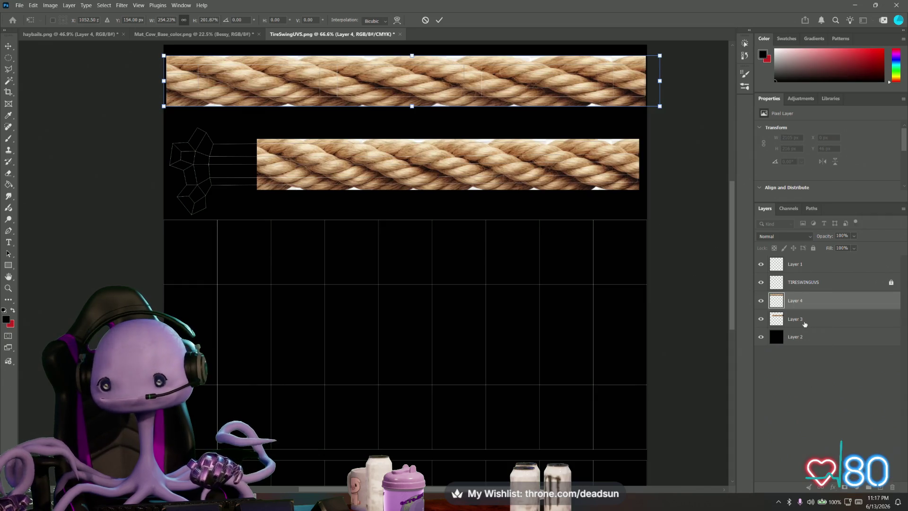
Commit the top rope, then widen the long-strip rope layer toward the left edge
key(Return)
key(alt+bracketleft)
key(ctrl+t)
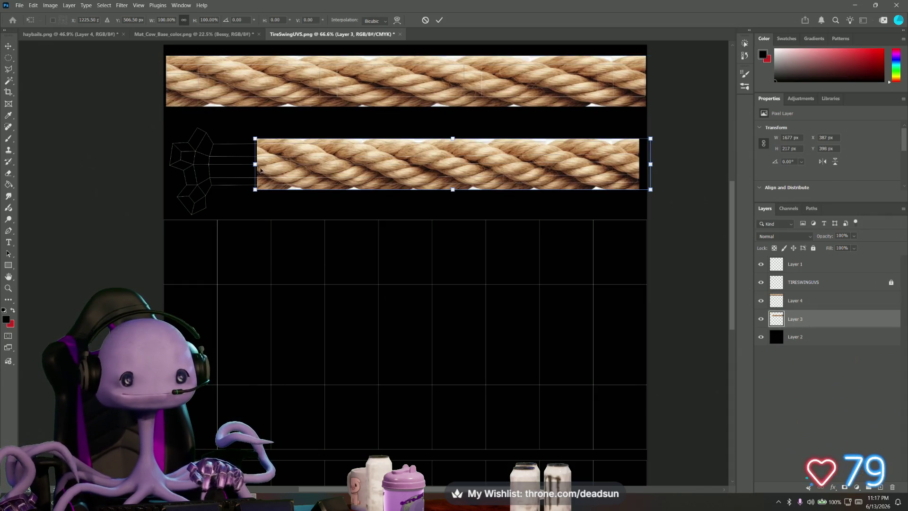
drag(255, 164, 212, 165)
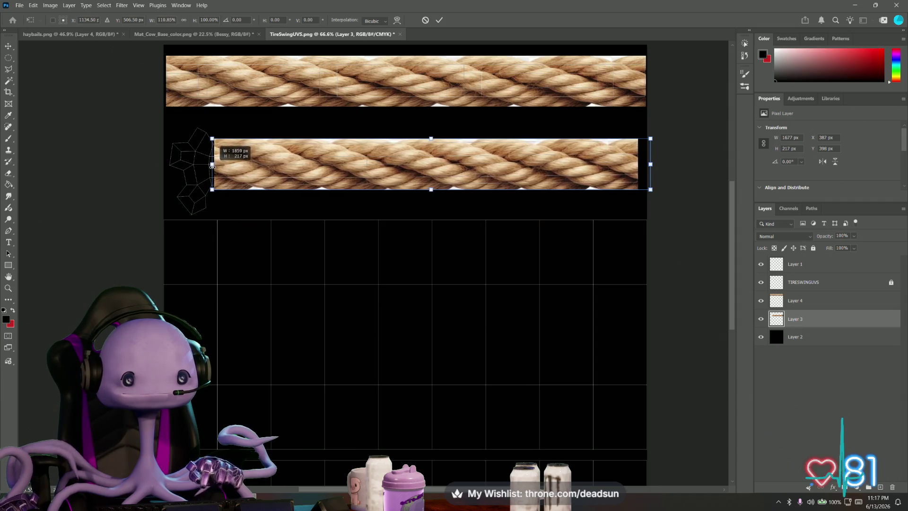
key(Return)
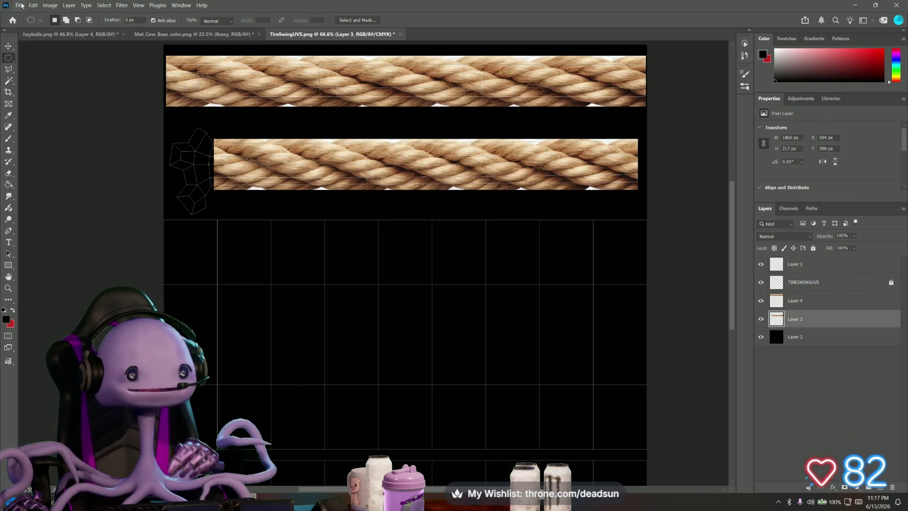
Set the foreground colour to dark grey and switch to the Rectangular Marquee
click(9, 322)
click(342, 209)
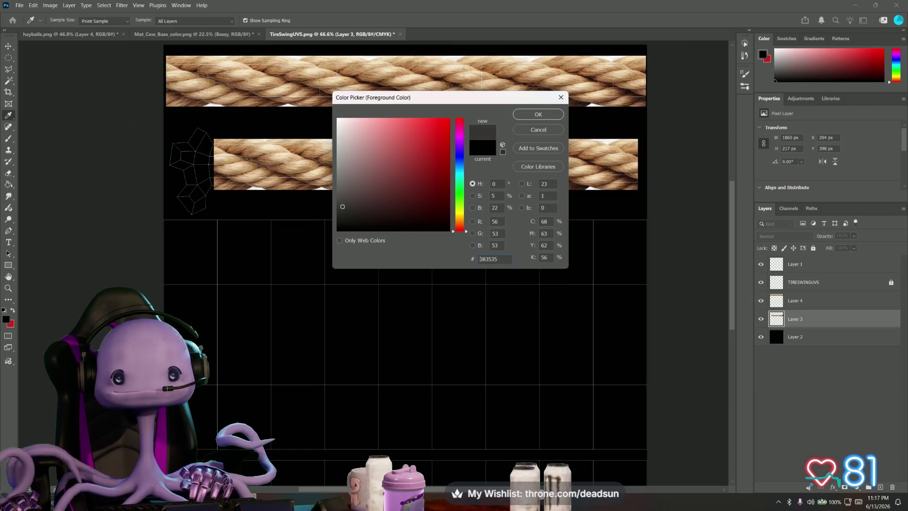
click(539, 114)
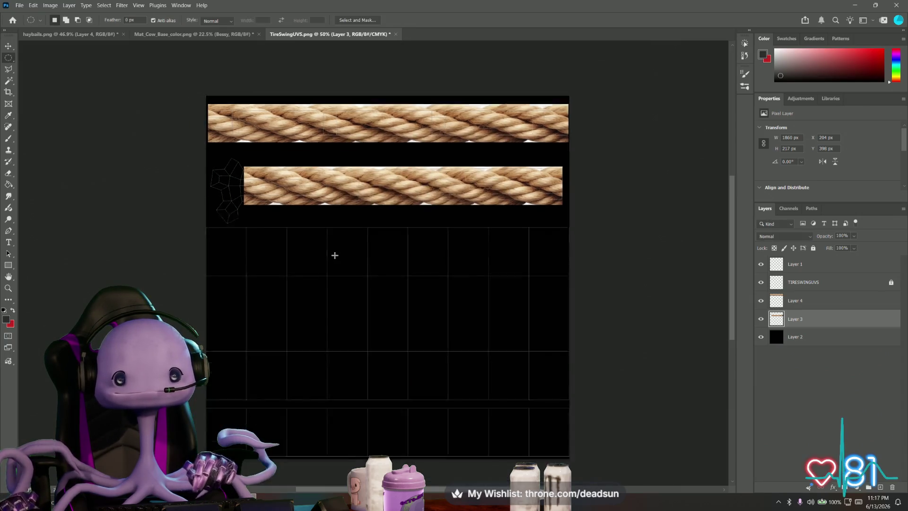
alt+scroll(263, 248, down, 3)
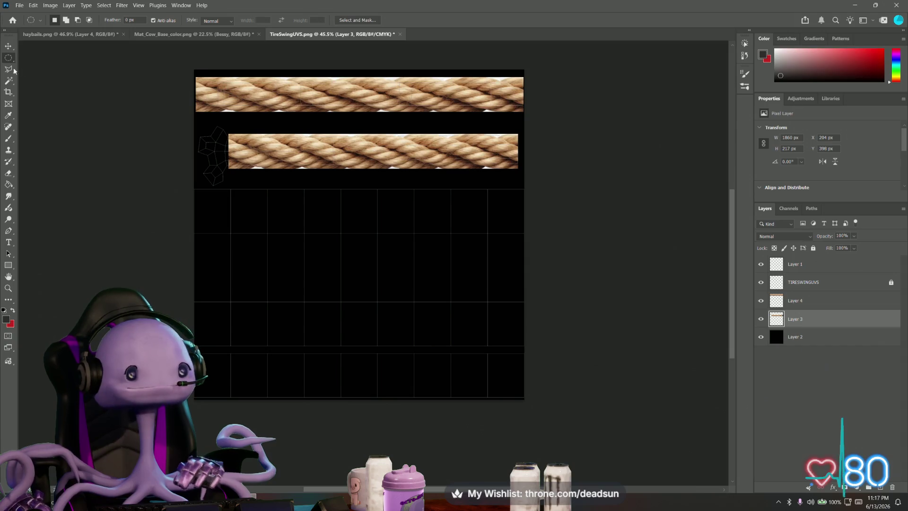
right_click(9, 67)
click(60, 58)
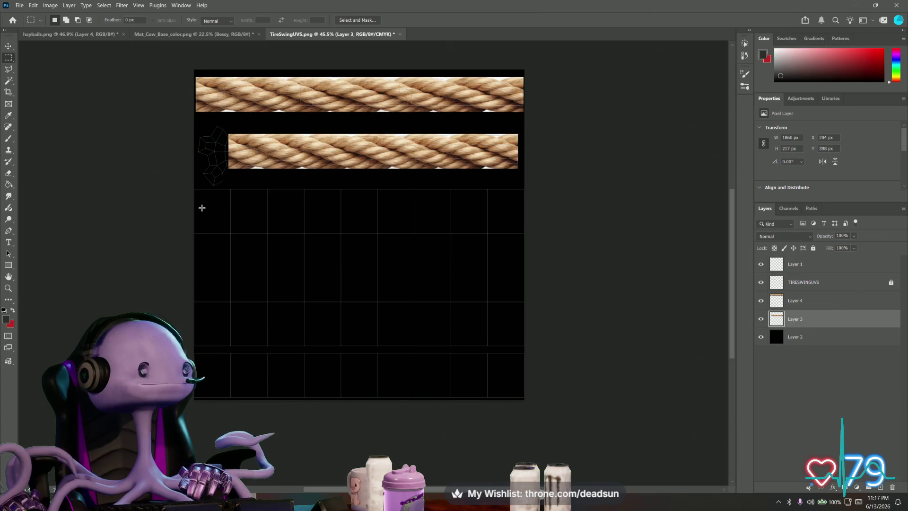
Select the lower grid area and fill it dark grey on a new layer above Layer 2
drag(197, 188, 535, 404)
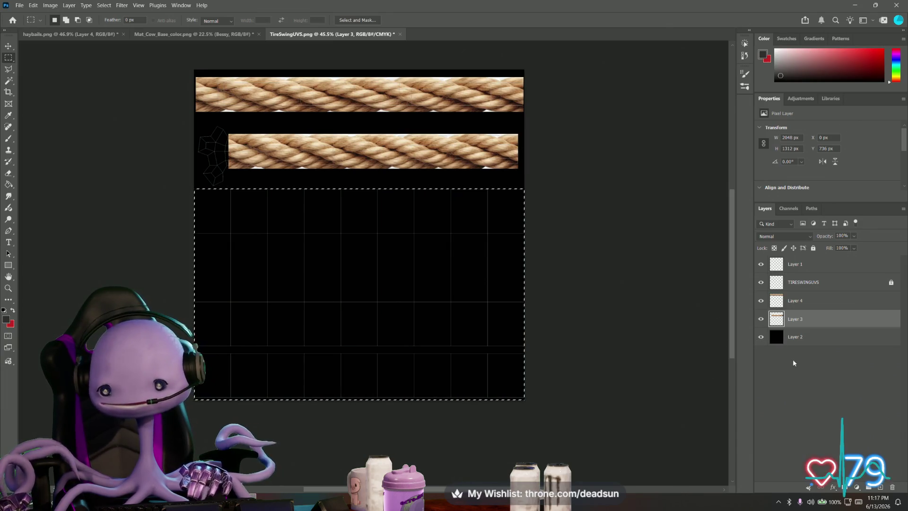
click(798, 340)
key(ctrl+alt+shift+n)
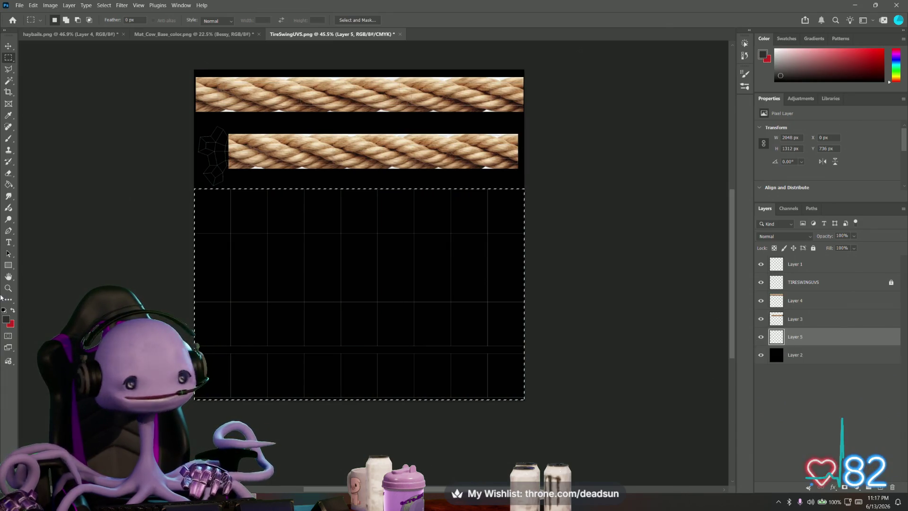
key(g)
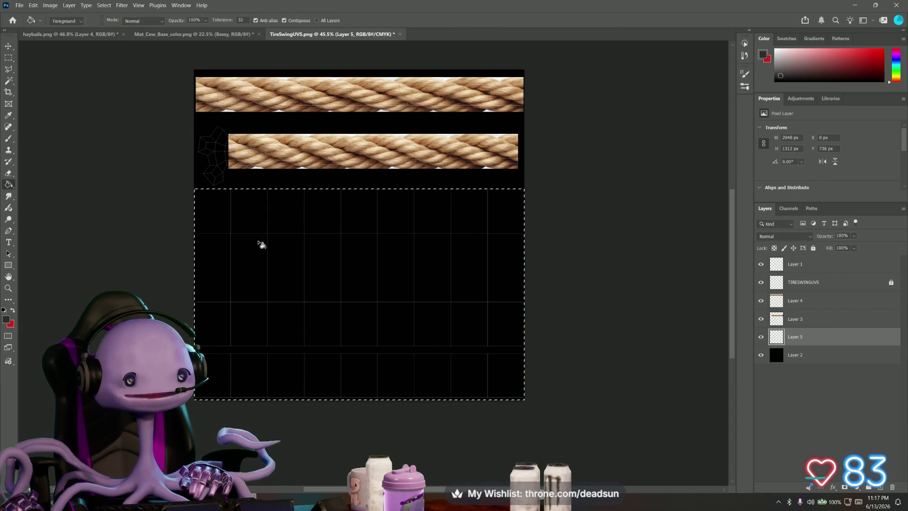
click(281, 249)
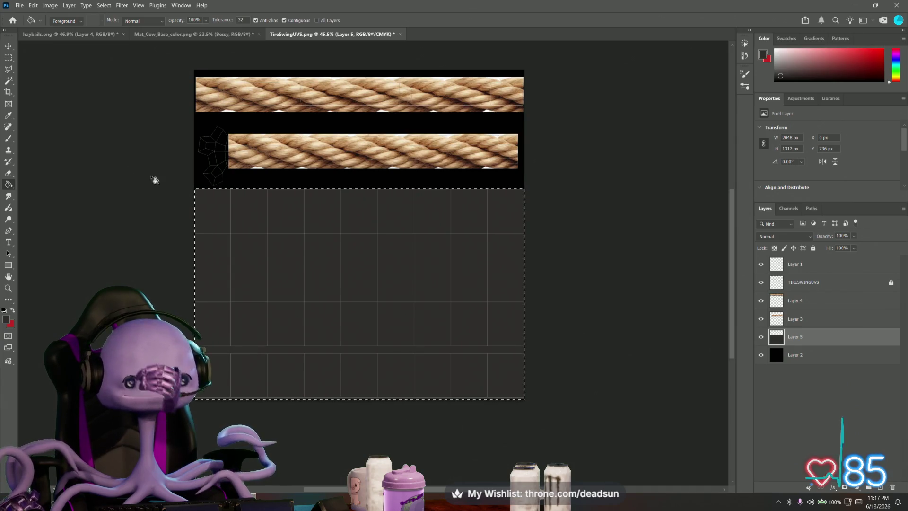
key(ctrl+d)
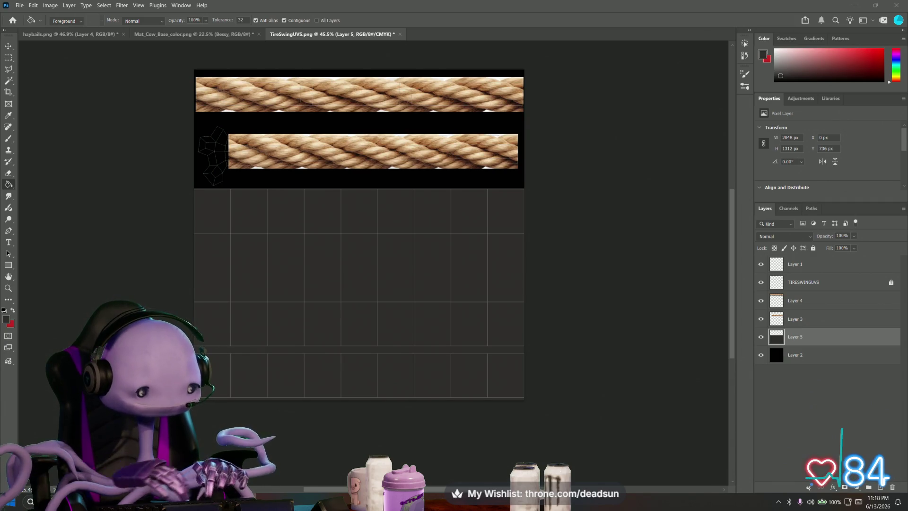
key(super+shift+s)
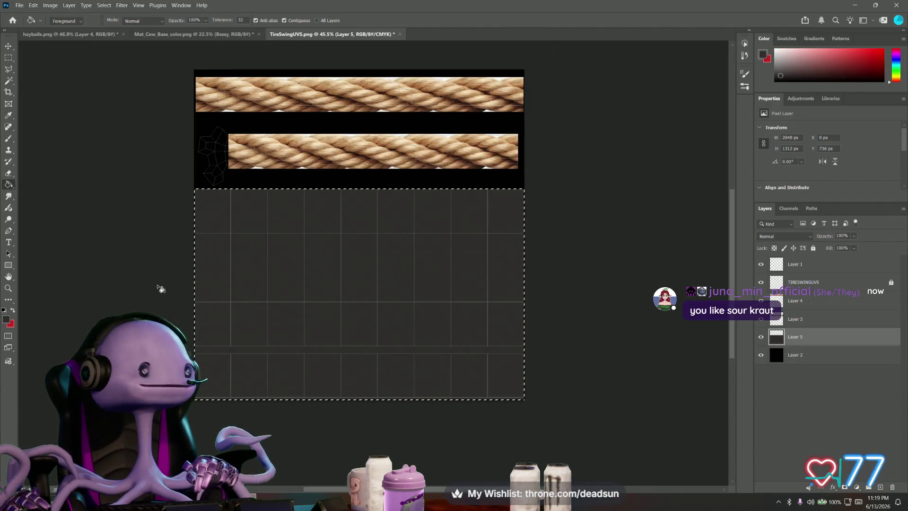
Paste the tire tread image, rotate it horizontal and stretch it over the grey grid area
key(ctrl+v)
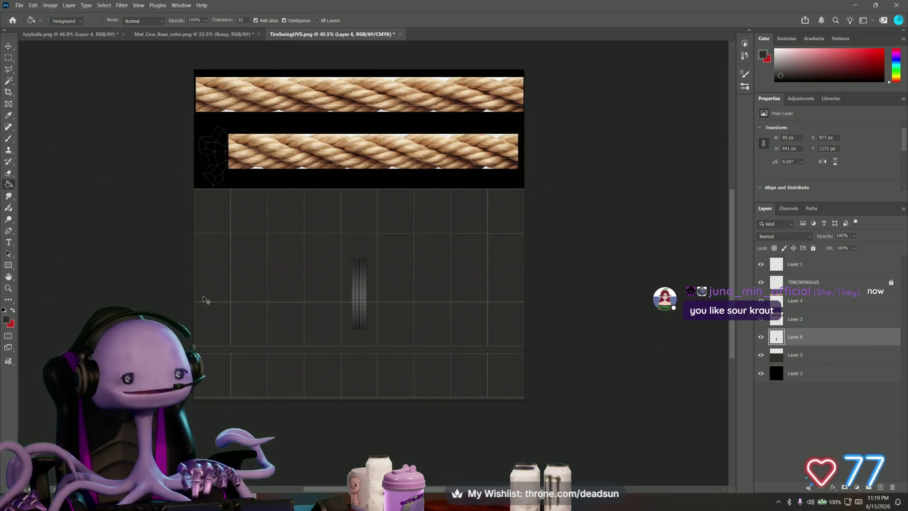
key(ctrl+t)
mouse_move(333, 263)
shift+mouse_down()
mouse_move(372, 251)
mouse_move(402, 269)
shift+mouse_up()
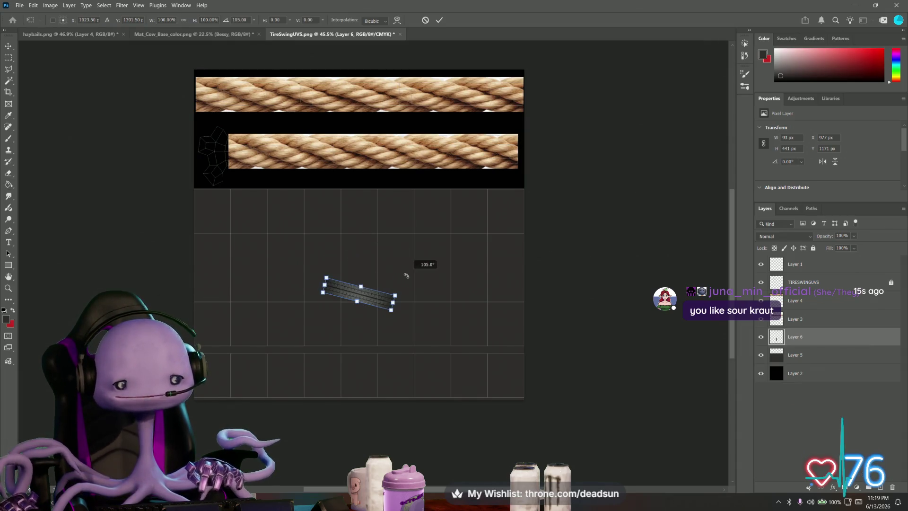
drag(363, 293, 465, 304)
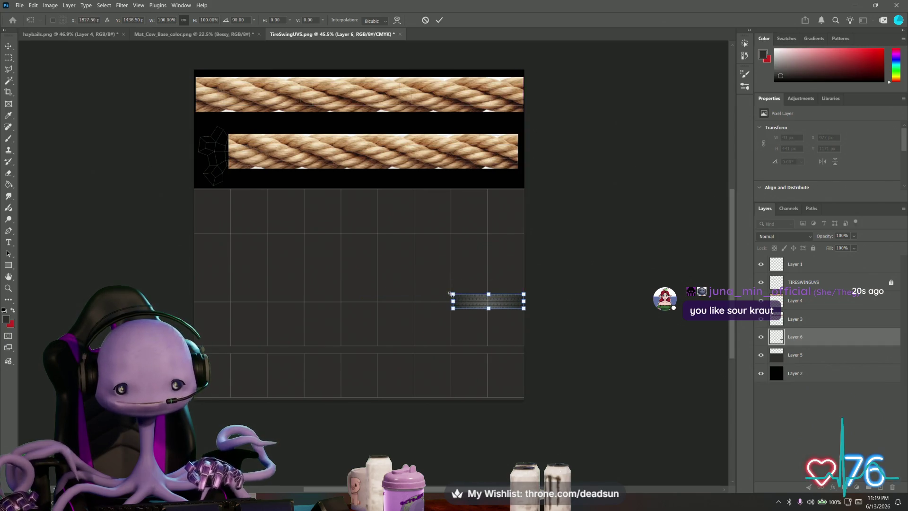
mouse_move(487, 293)
mouse_down()
mouse_move(489, 186)
mouse_move(499, 234)
mouse_up()
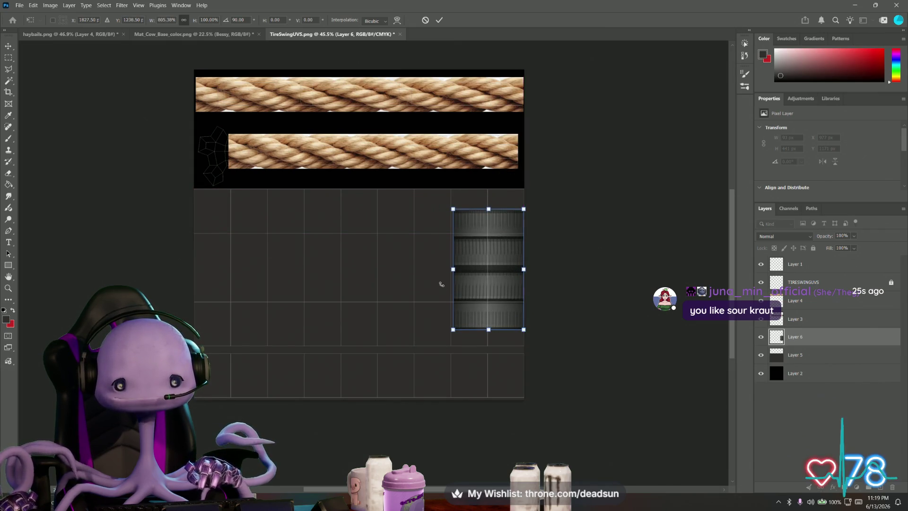
drag(453, 270, 194, 271)
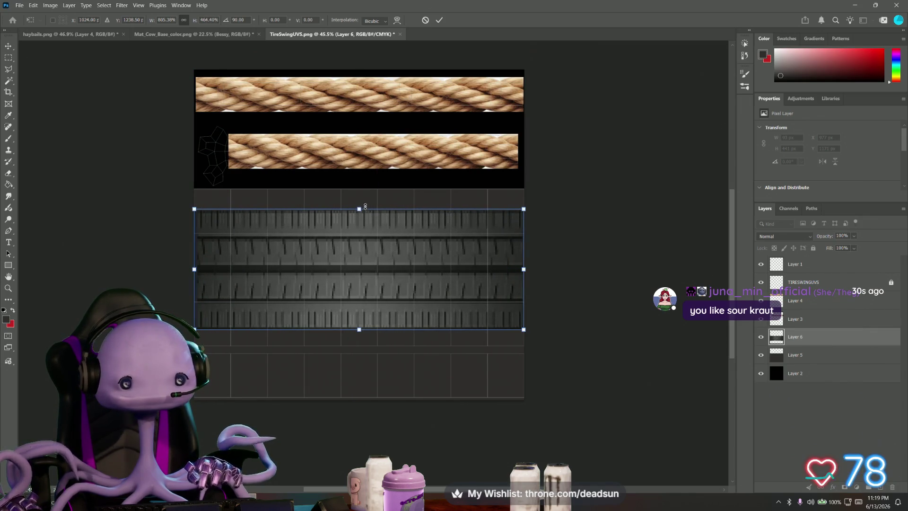
drag(358, 209, 358, 189)
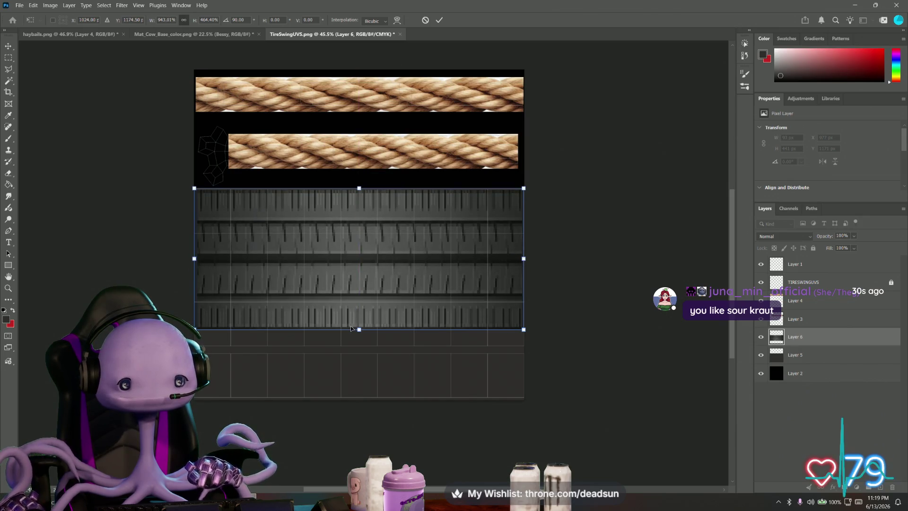
drag(358, 331, 359, 349)
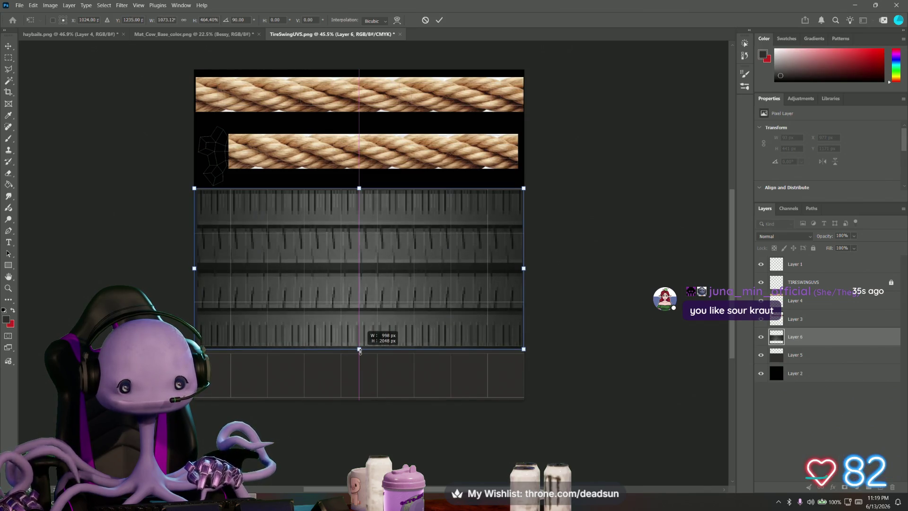
key(Return)
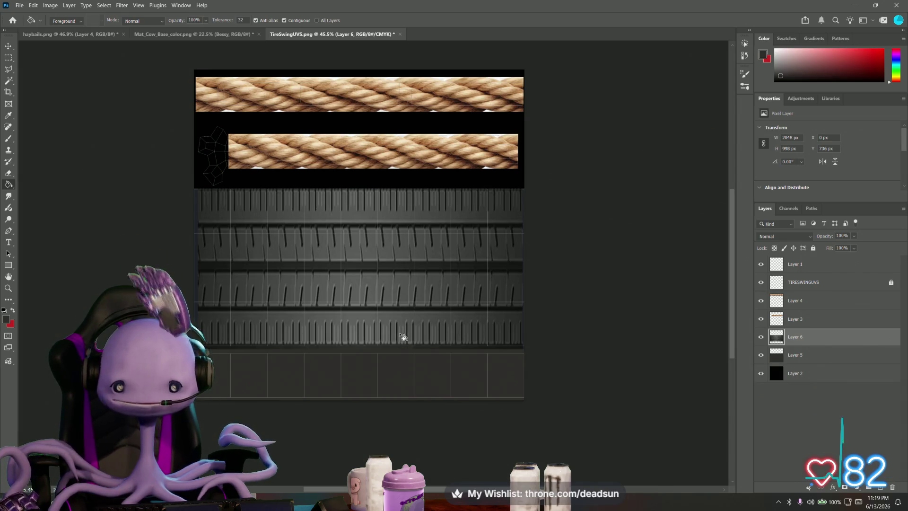
Widen the tread layer slightly past the sheet's left and right edges
key(ctrl+t)
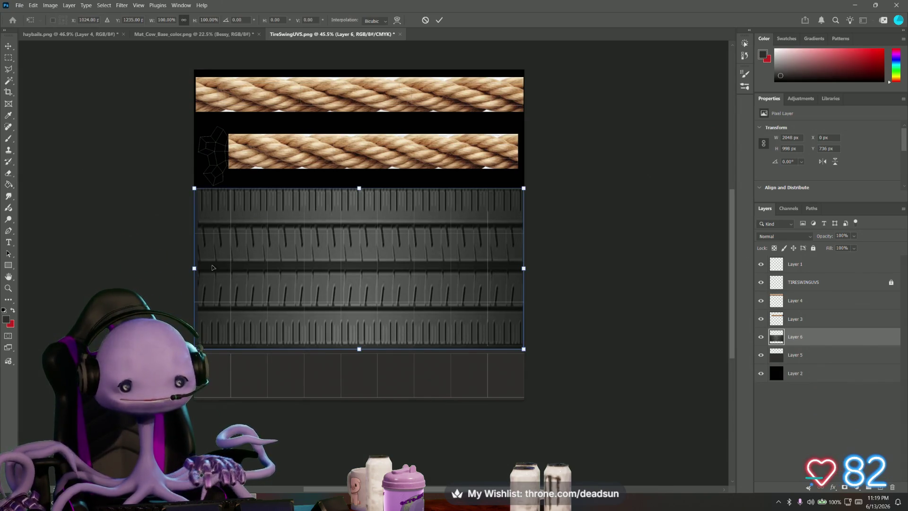
drag(194, 268, 185, 268)
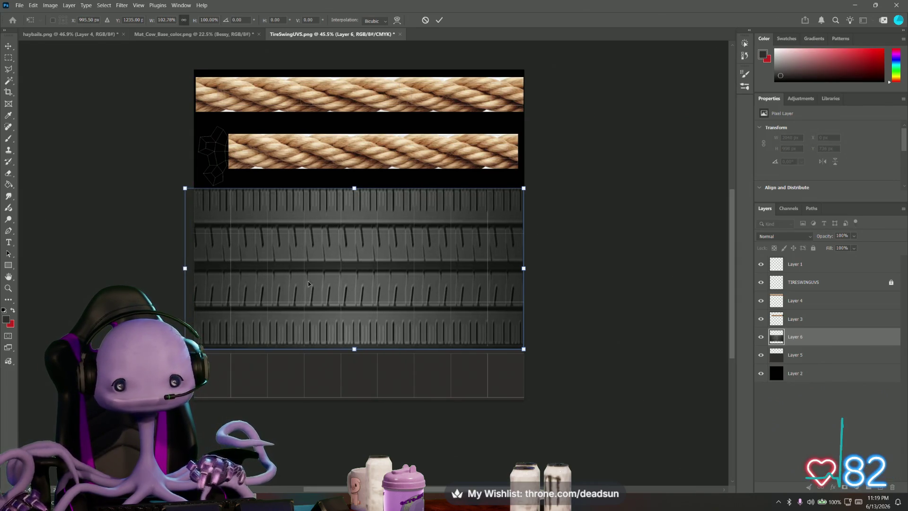
key(Return)
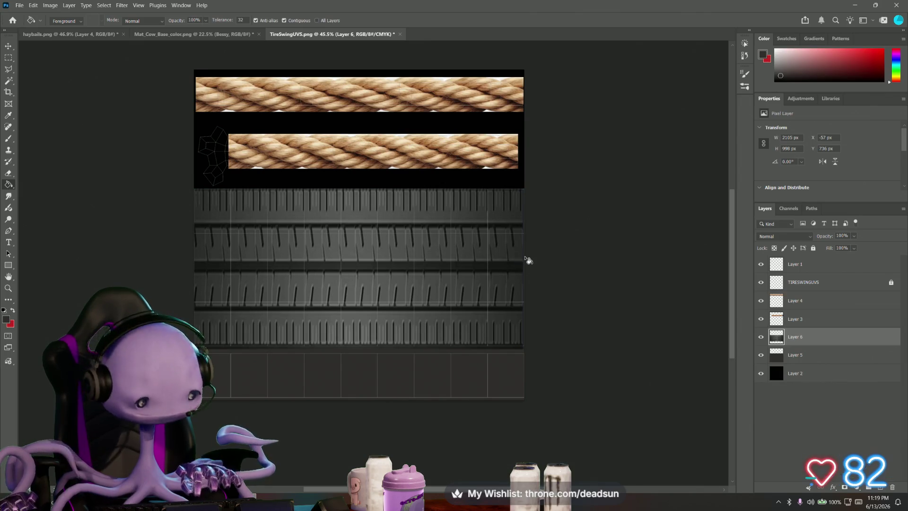
key(ctrl+t)
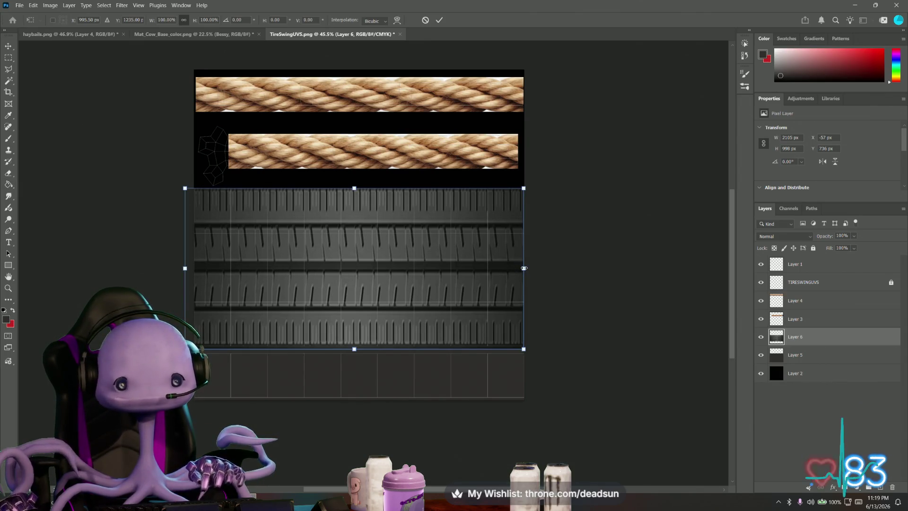
drag(523, 268, 537, 268)
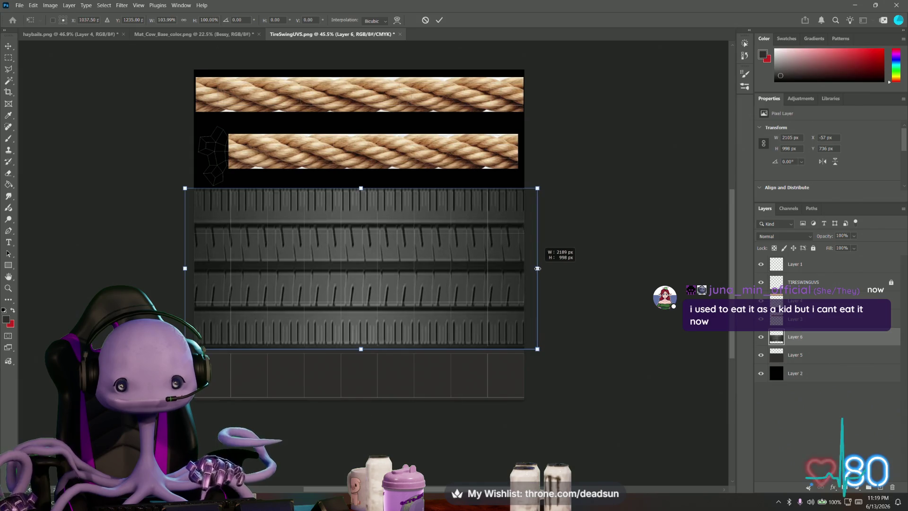
key(Return)
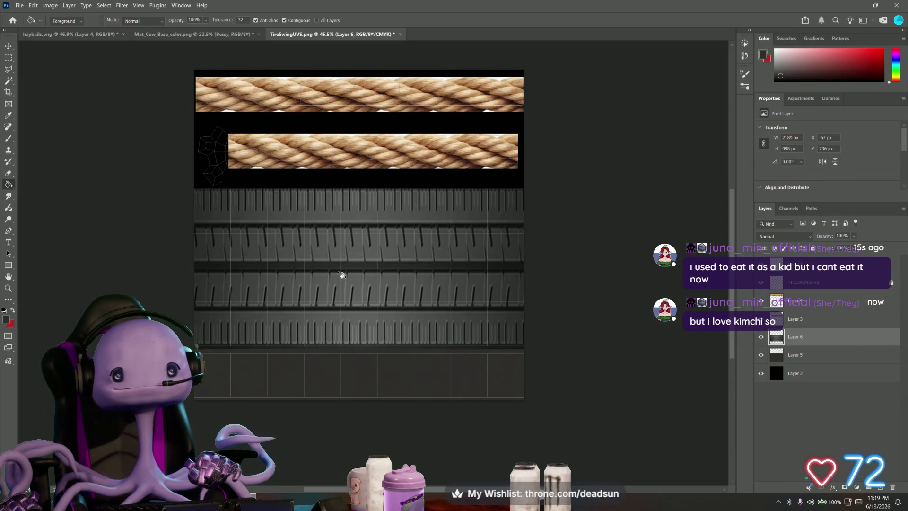
click(19, 5)
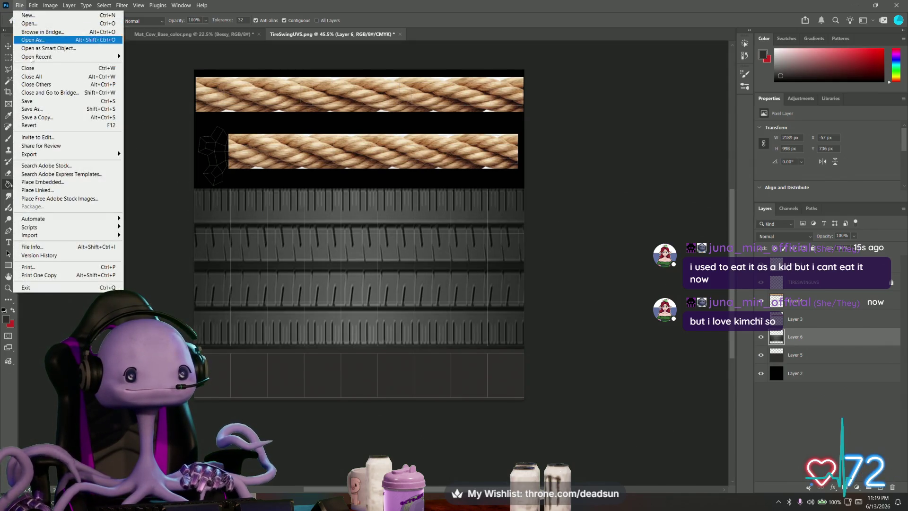
Cancel a Save a Copy attempt and set the foreground colour to near-black
click(42, 117)
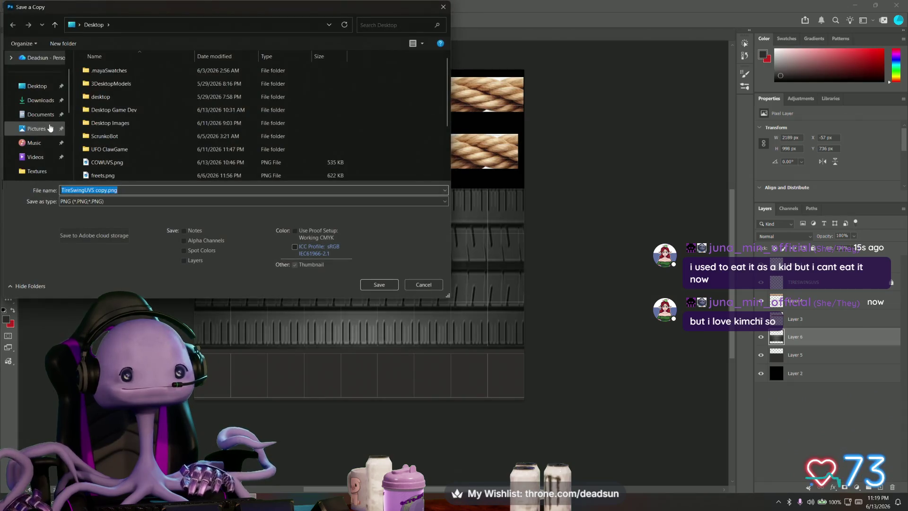
click(423, 284)
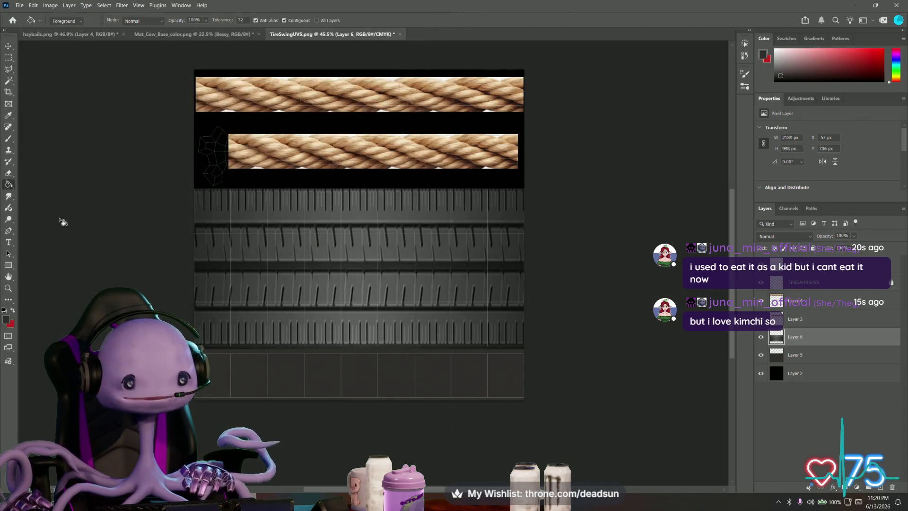
click(9, 321)
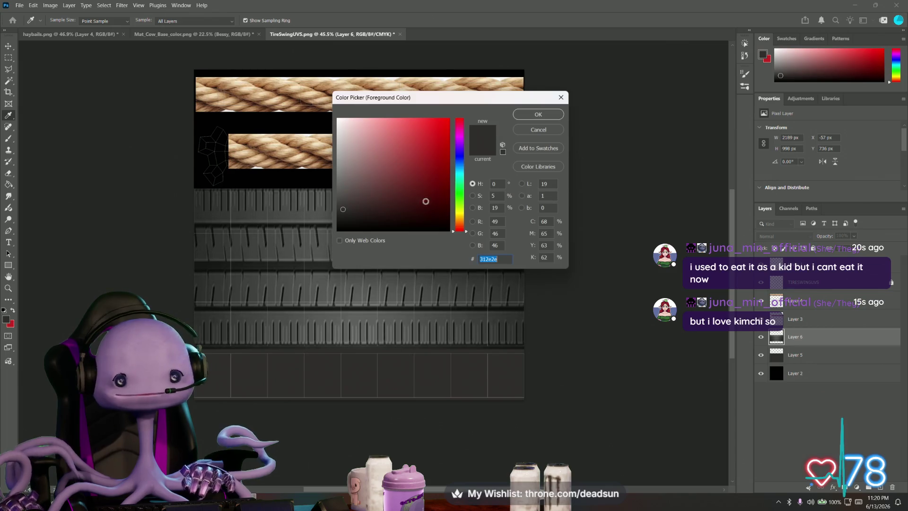
click(553, 116)
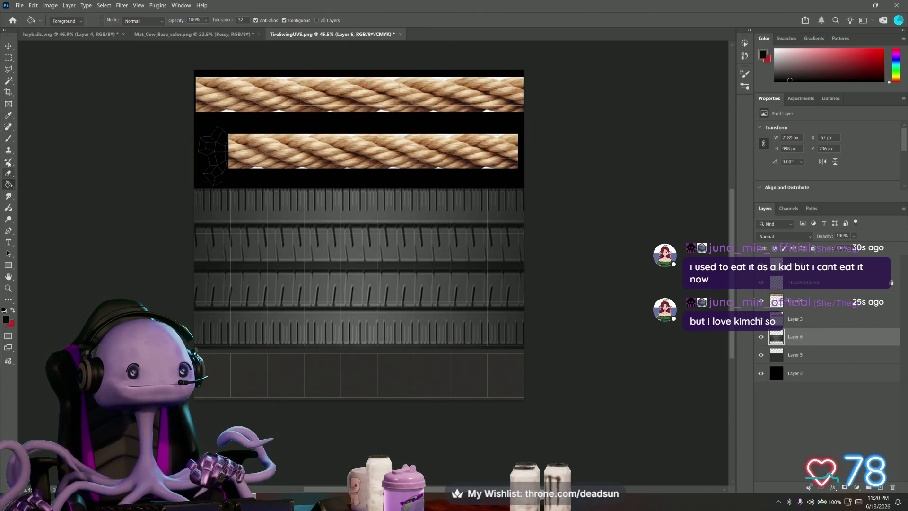
Pick the Brush tool and make the Hard Round brush much larger
click(9, 138)
click(57, 21)
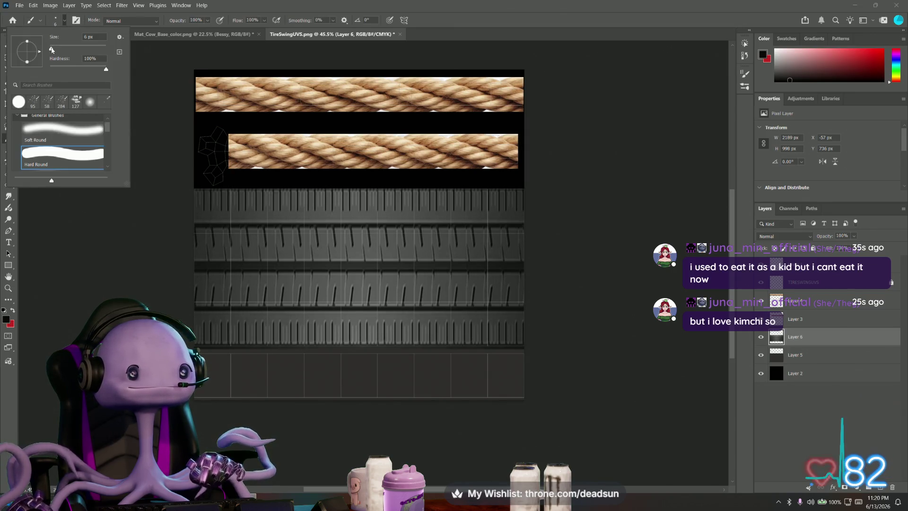
click(90, 36)
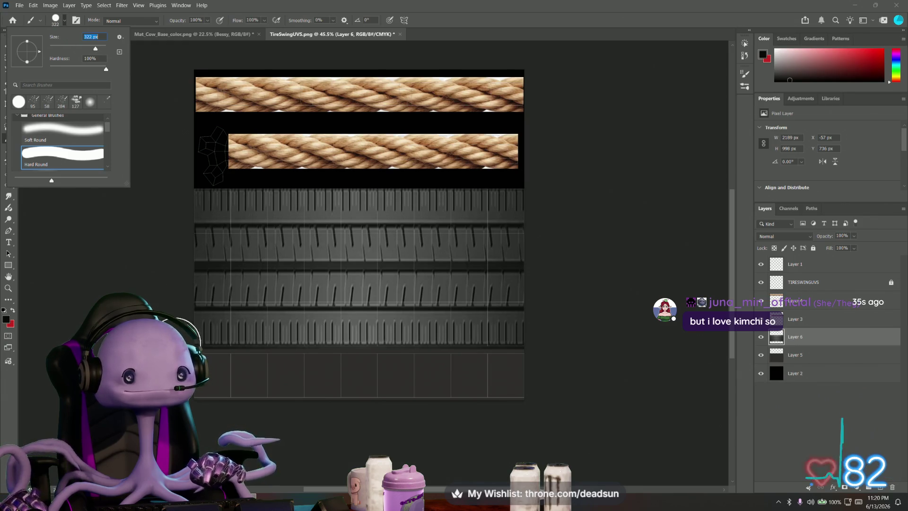
drag(95, 48, 92, 49)
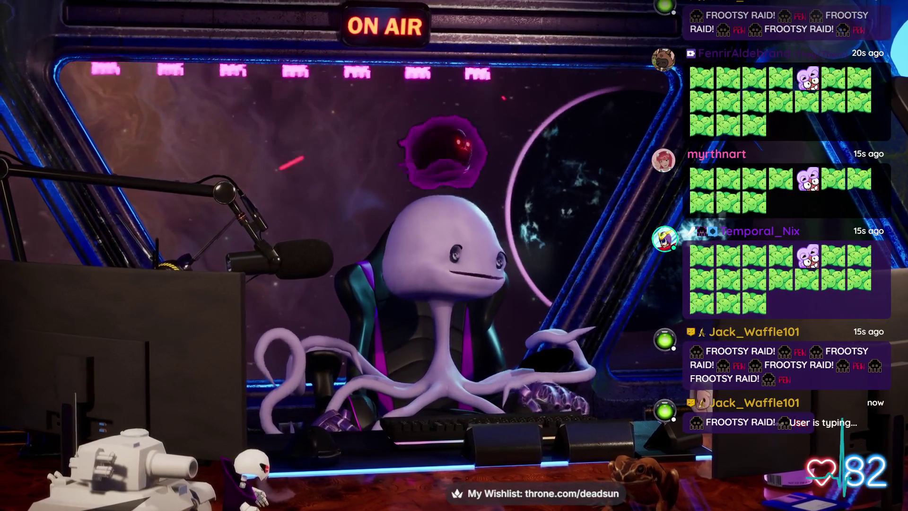
Switch back to the Photoshop window after the raid alert
key(alt+Tab)
key(alt+Tab)
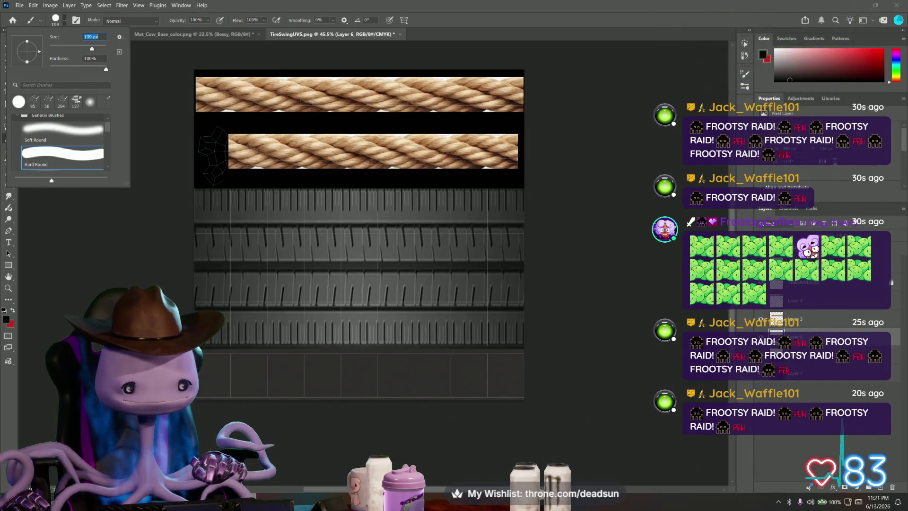
Paint a dark stroke across the bottom strip, undoing and repainting it
key(Return)
drag(216, 376, 528, 377)
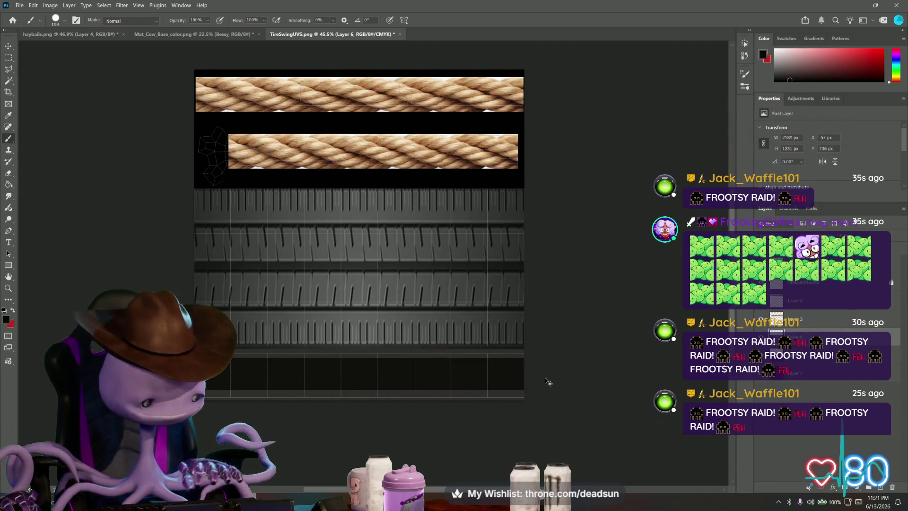
key(ctrl+z)
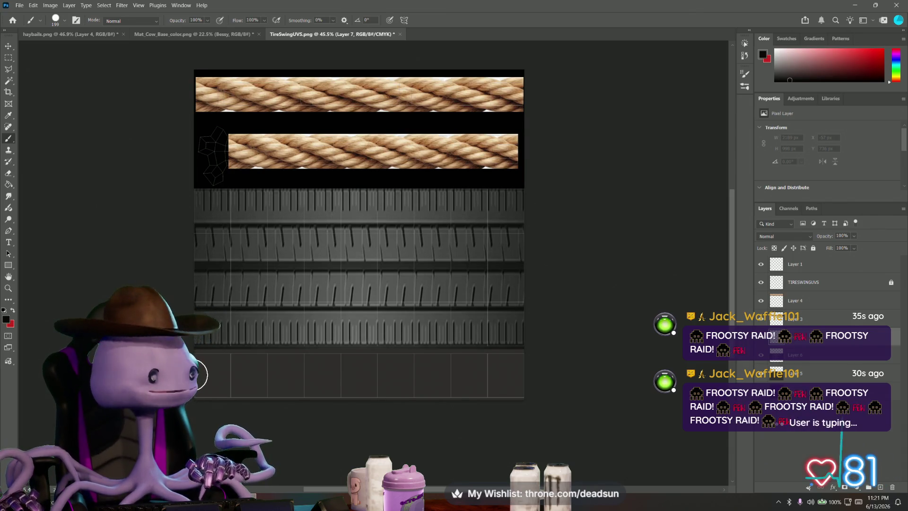
drag(206, 376, 540, 375)
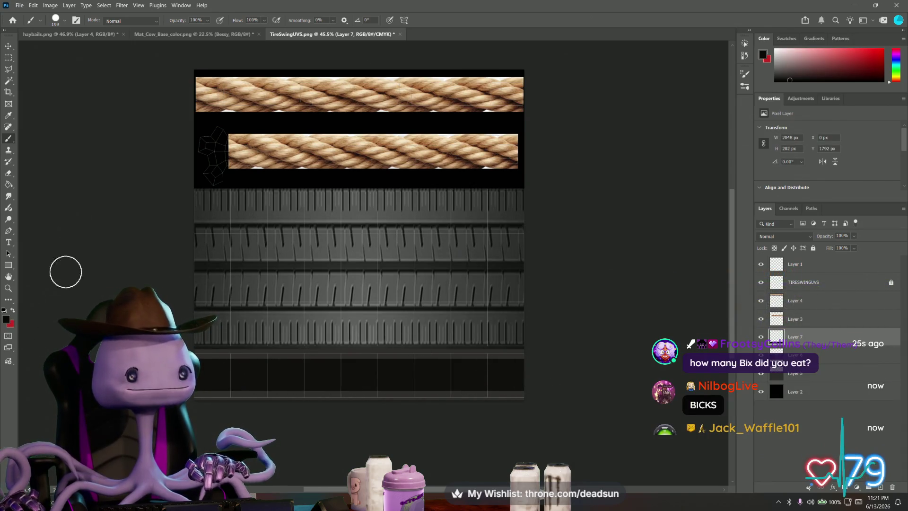
click(50, 6)
mouse_move(34, 6)
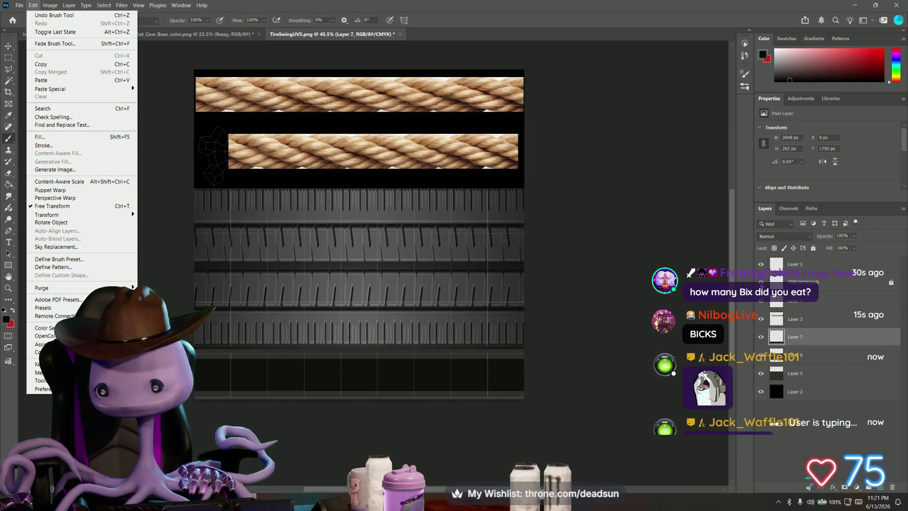
click(54, 15)
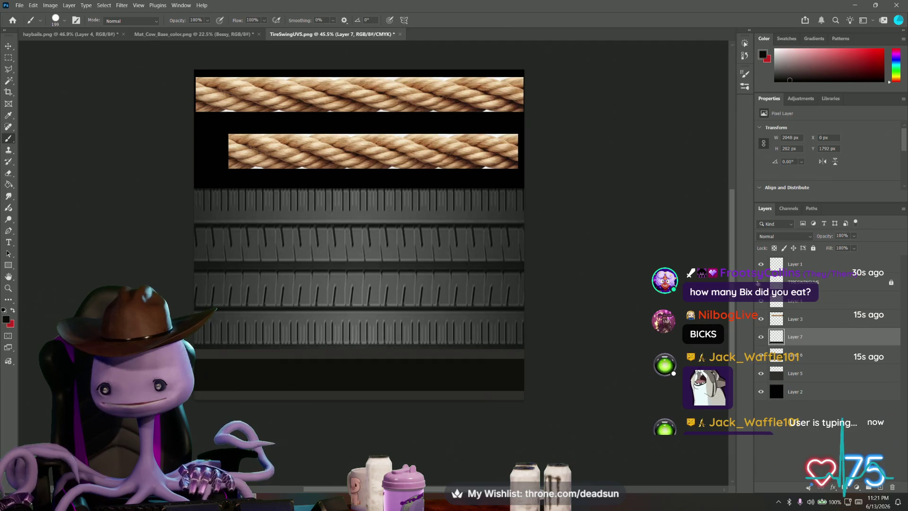
Start Save a Copy and browse to Desktop > UFO ClawGame > Textures
click(19, 6)
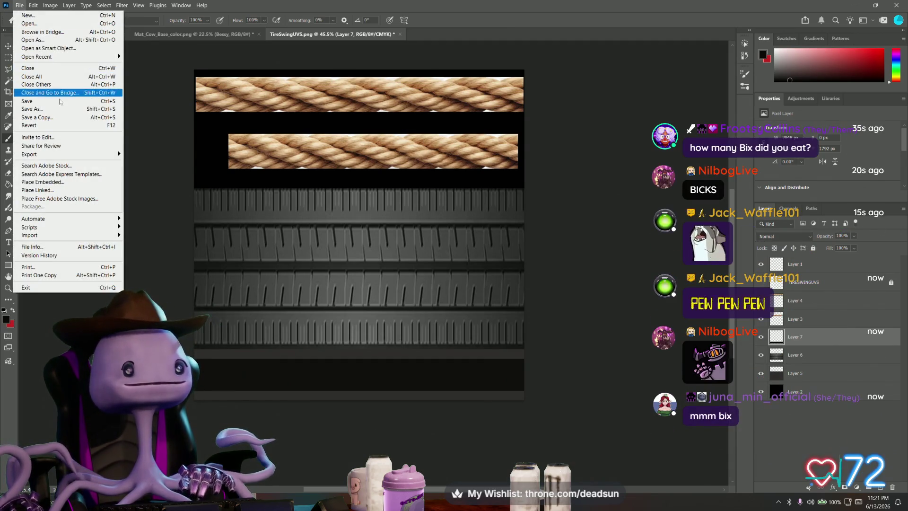
click(37, 117)
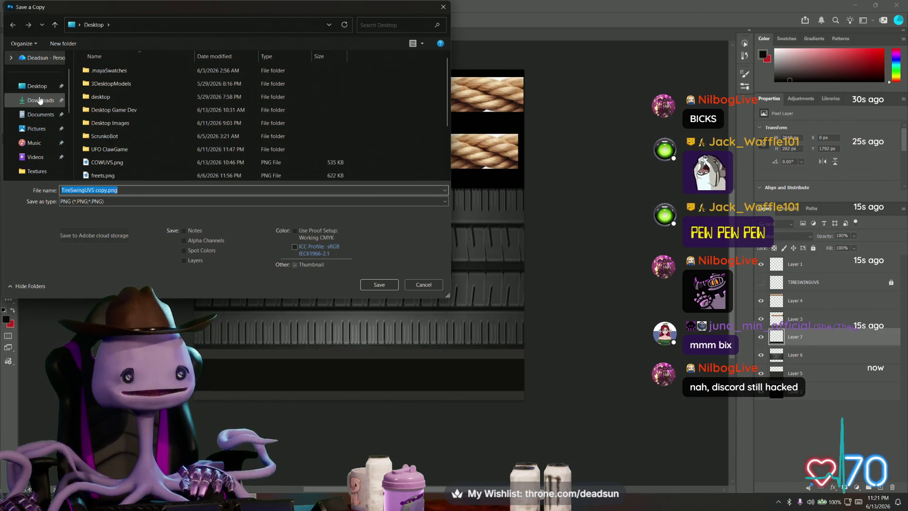
click(37, 86)
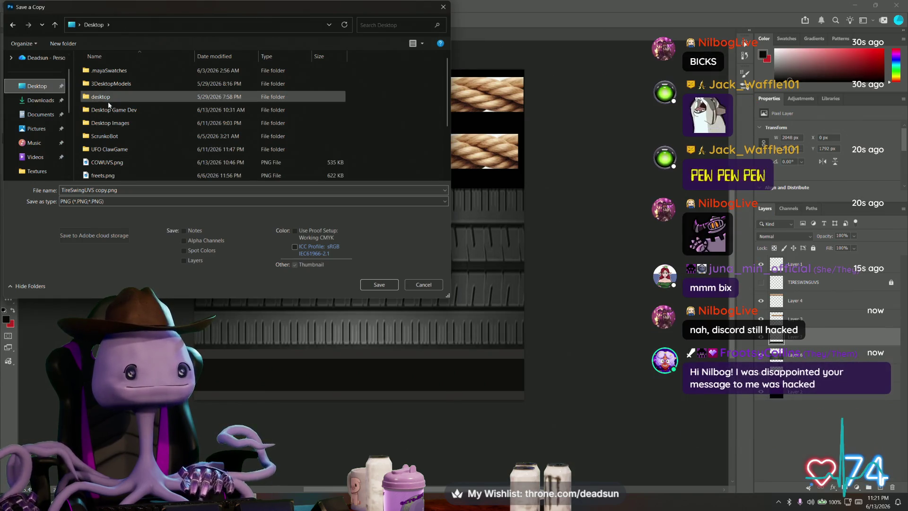
double_click(108, 150)
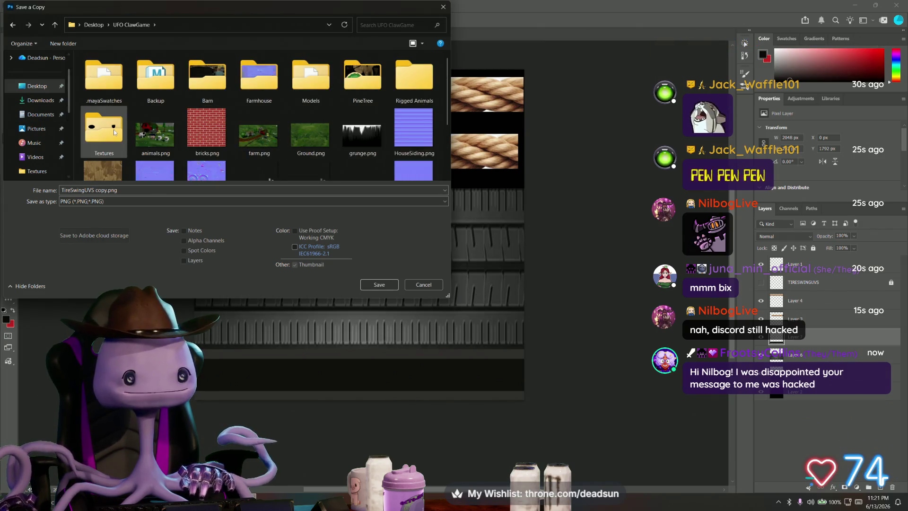
double_click(104, 133)
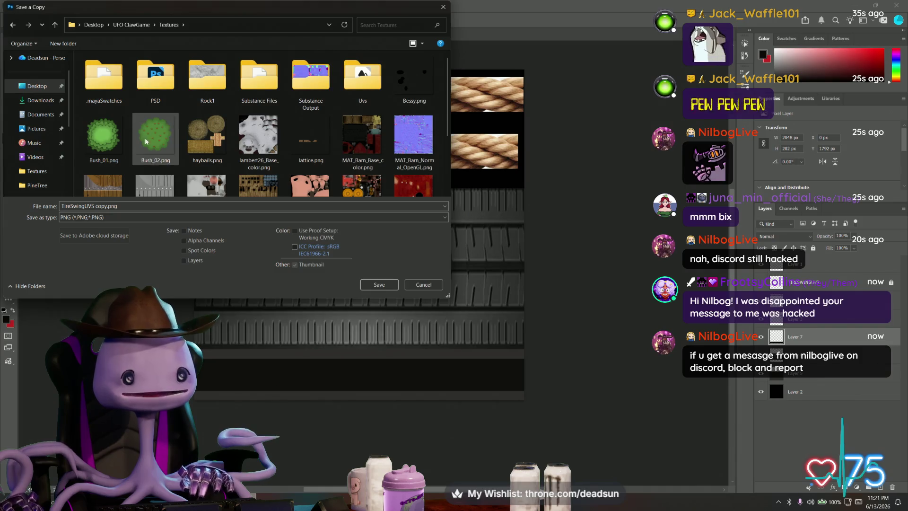
Name the file TireSwing.png, save it and accept the PNG format options
click(105, 207)
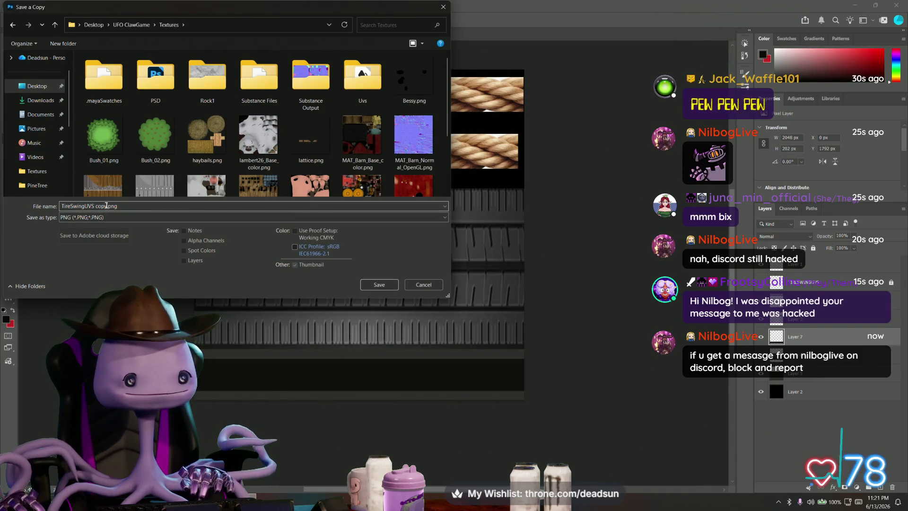
key(BackSpace)
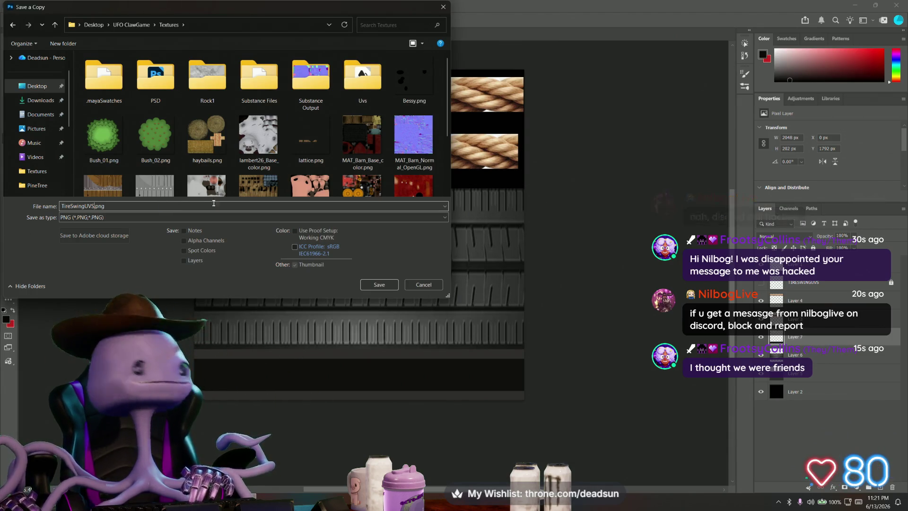
click(378, 284)
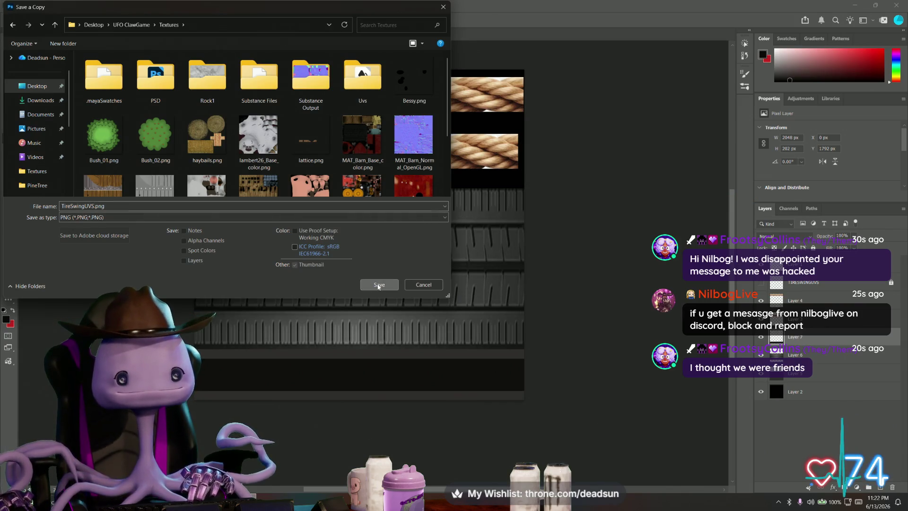
double_click(94, 205)
text(TireSwin.pn)
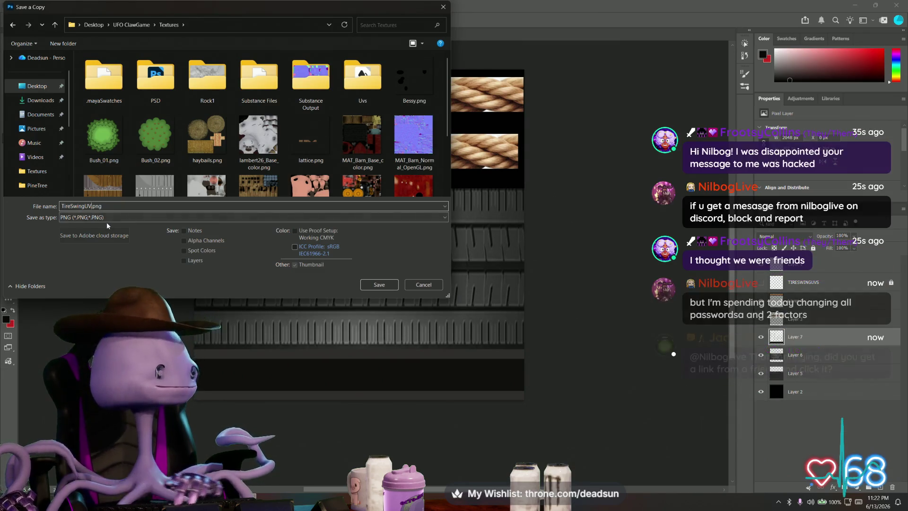
text(g)
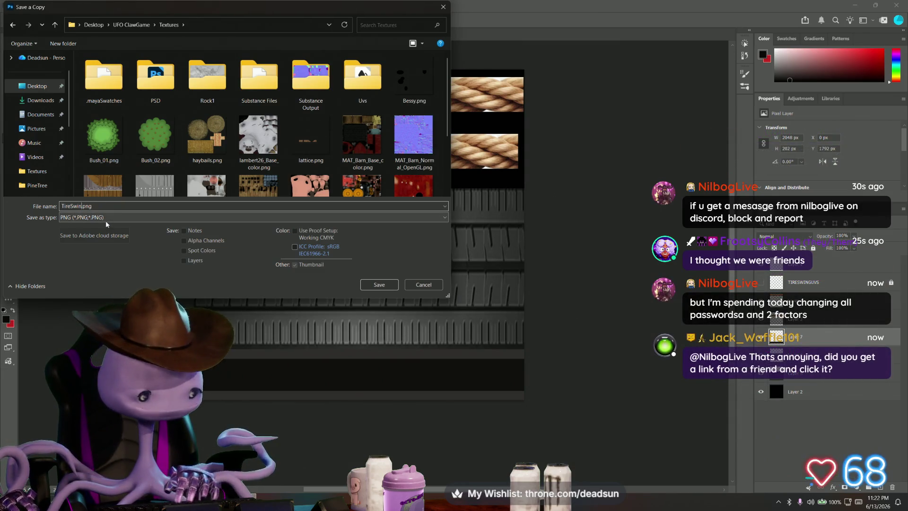
click(378, 284)
click(505, 149)
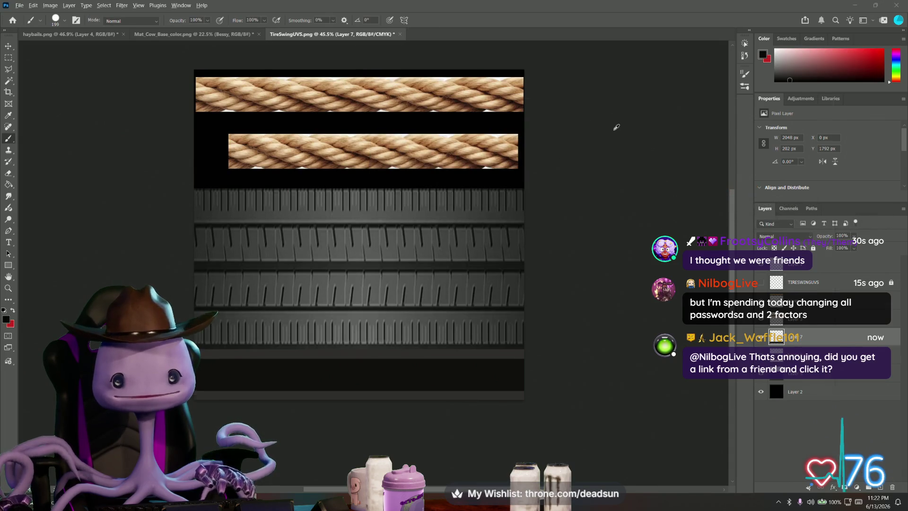
Return to Maya and browse the tire material's file38 image from the Attribute Editor
key(alt+Tab)
key(Tab)
key(Tab)
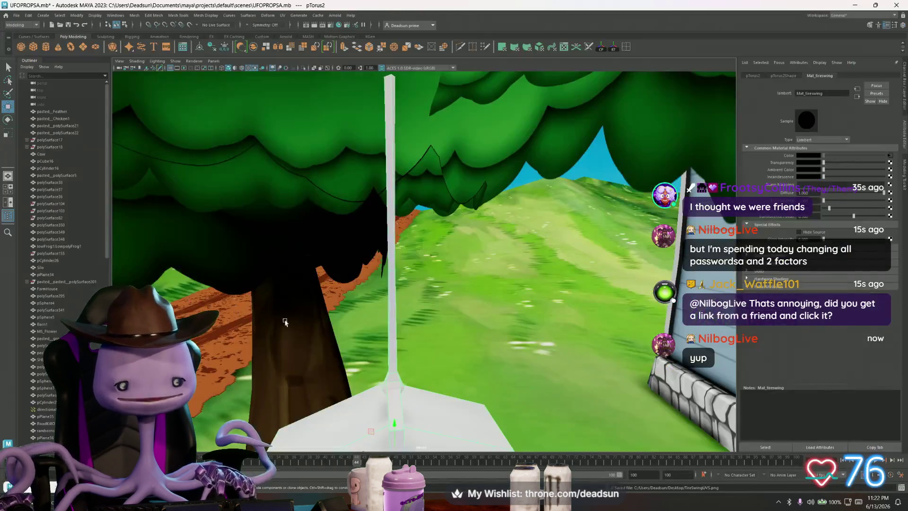
scroll(367, 306, up, 5)
scroll(367, 306, down, 5)
alt+drag(366, 305, 347, 262)
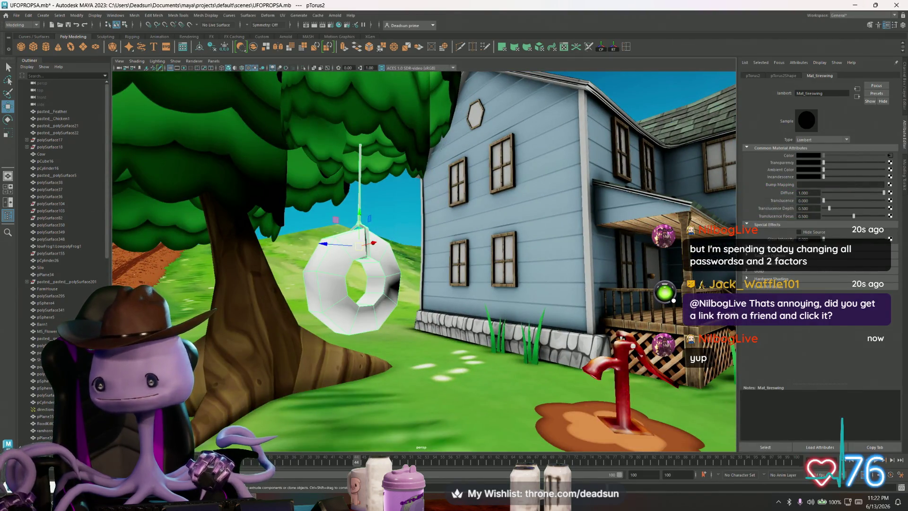
click(891, 157)
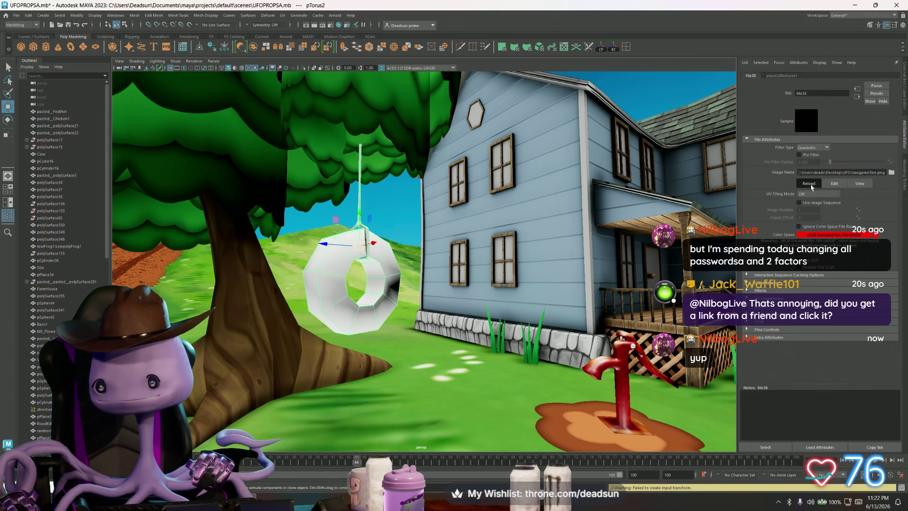
click(810, 183)
click(891, 173)
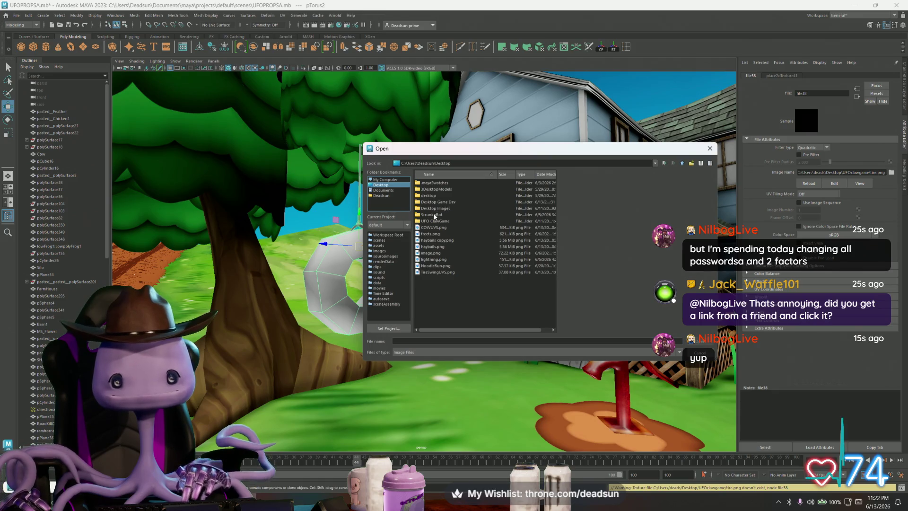
Load TireSwing.png from the UFO ClawGame Textures folder as the tire texture
double_click(431, 221)
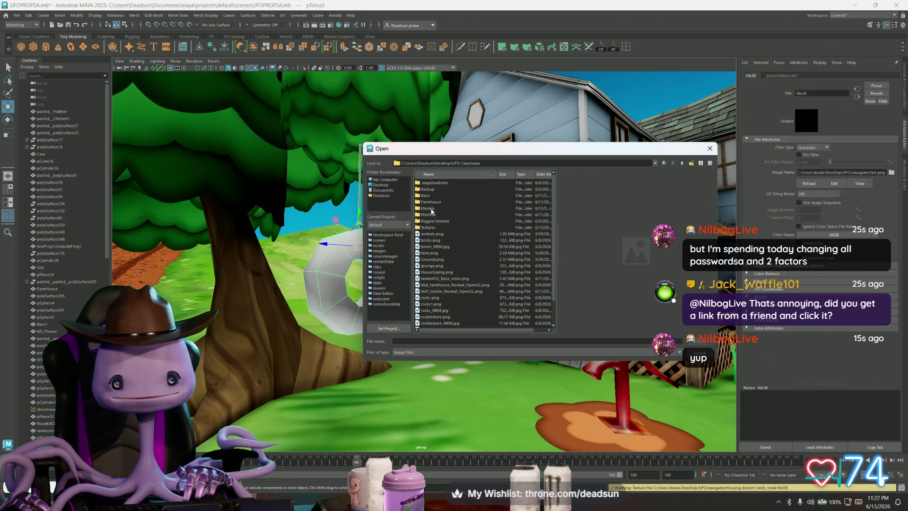
double_click(428, 227)
click(430, 221)
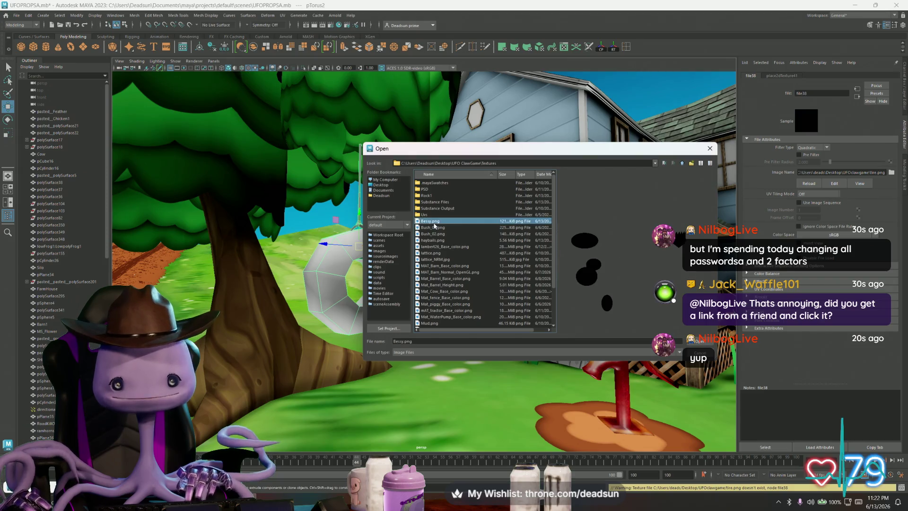
key(End)
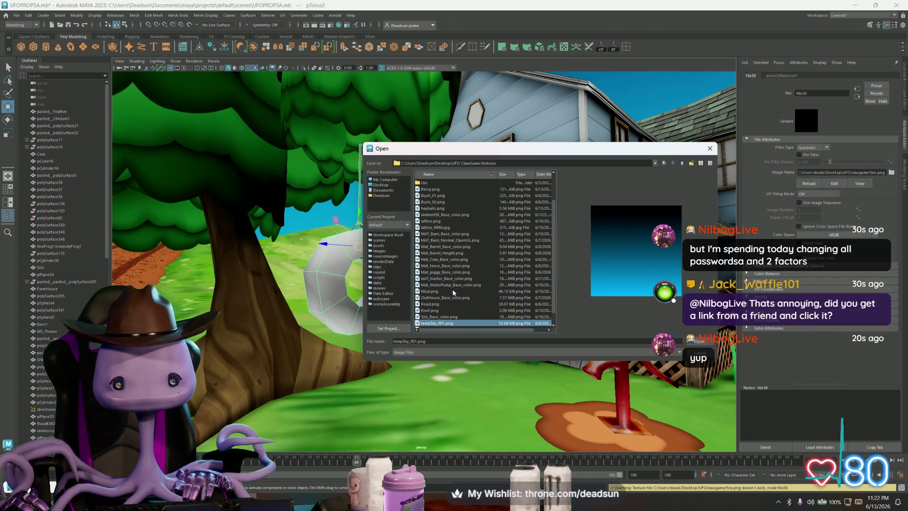
key(Down)
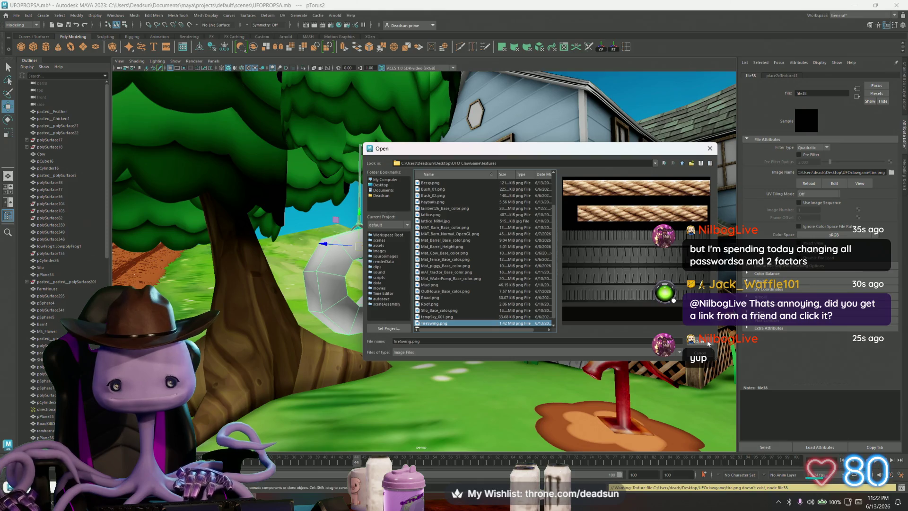
key(Return)
Orbit and dolly in close to the tire swing wearing its new rope and tread texture
mouse_move(468, 308)
alt+mouse_down()
mouse_move(505, 318)
mouse_move(441, 301)
alt+mouse_up()
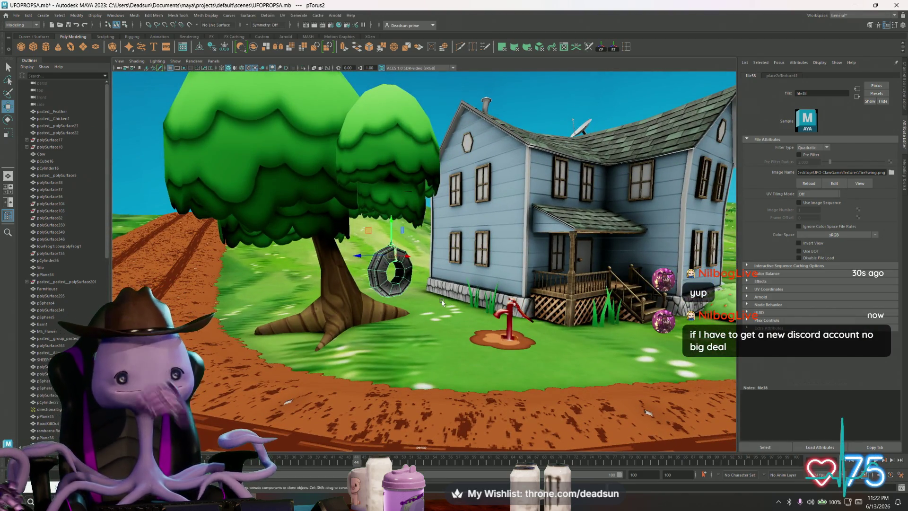
click(400, 229)
mouse_move(401, 228)
alt+mouse_down()
mouse_move(416, 286)
mouse_move(383, 264)
mouse_move(360, 275)
alt+mouse_up()
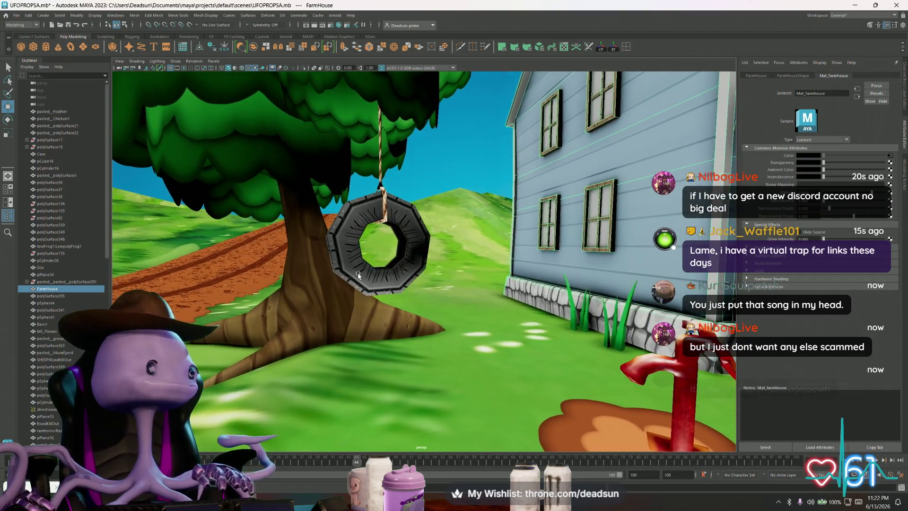
key(alt+Tab)
alt+scroll(338, 281, up, 3)
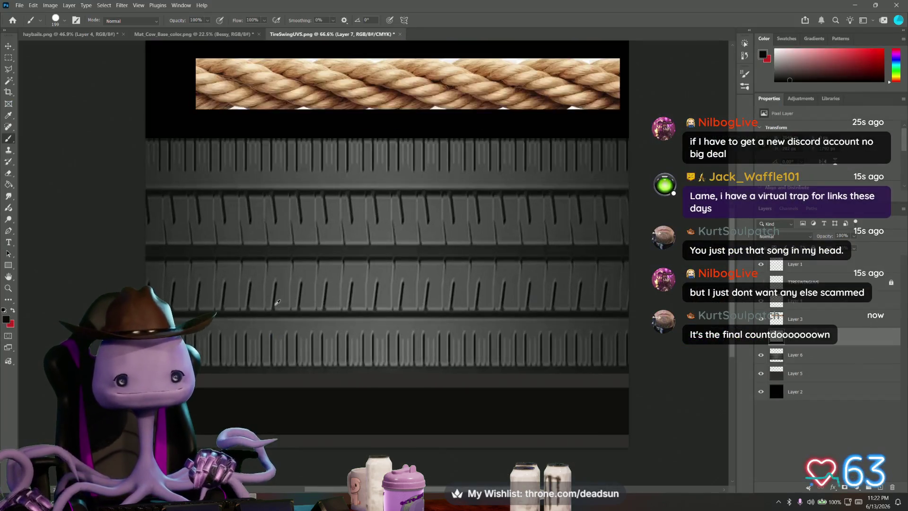
alt+scroll(337, 281, up, 3)
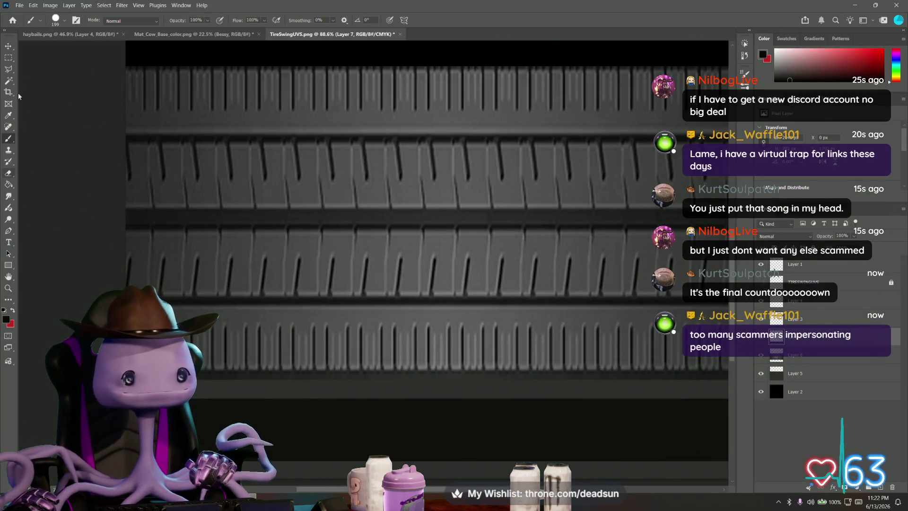
Sample the grey tone and paint it flat over the top and bottom tread rows
key(i)
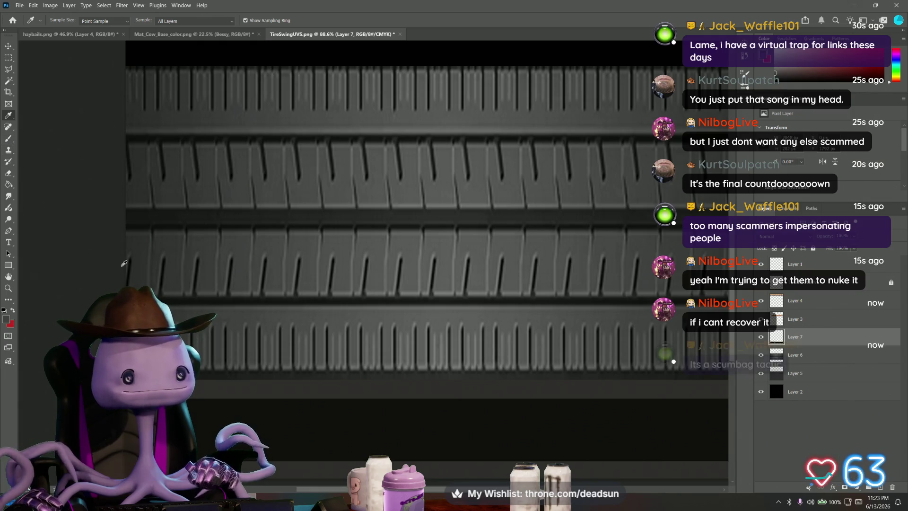
click(9, 128)
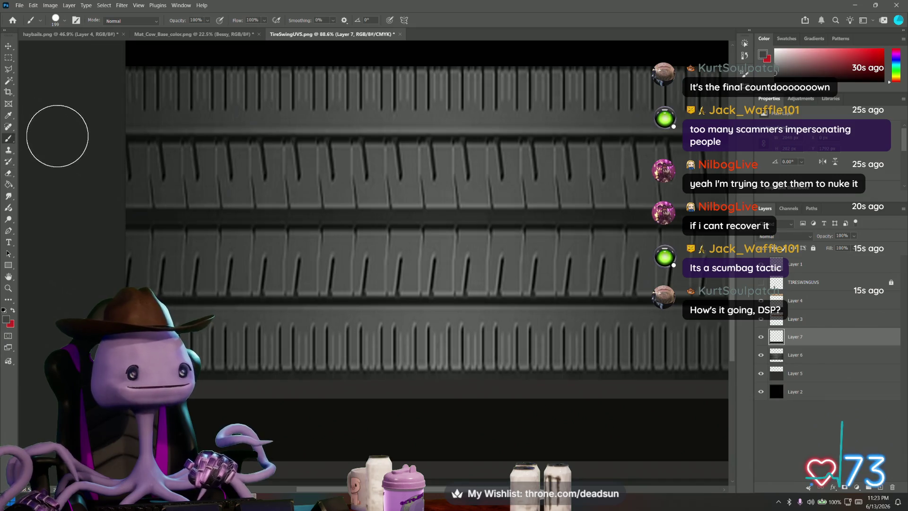
alt+scroll(71, 138, down, 1)
alt+scroll(78, 138, down, 1)
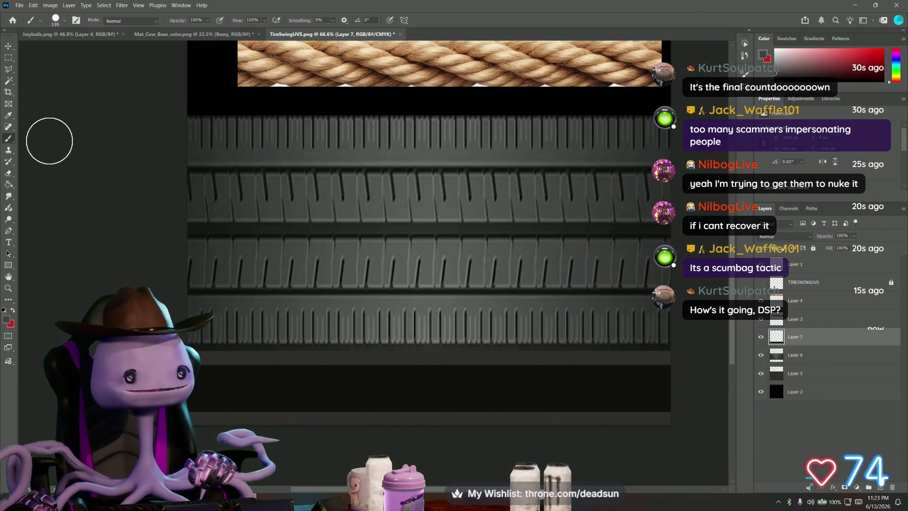
drag(190, 128, 670, 124)
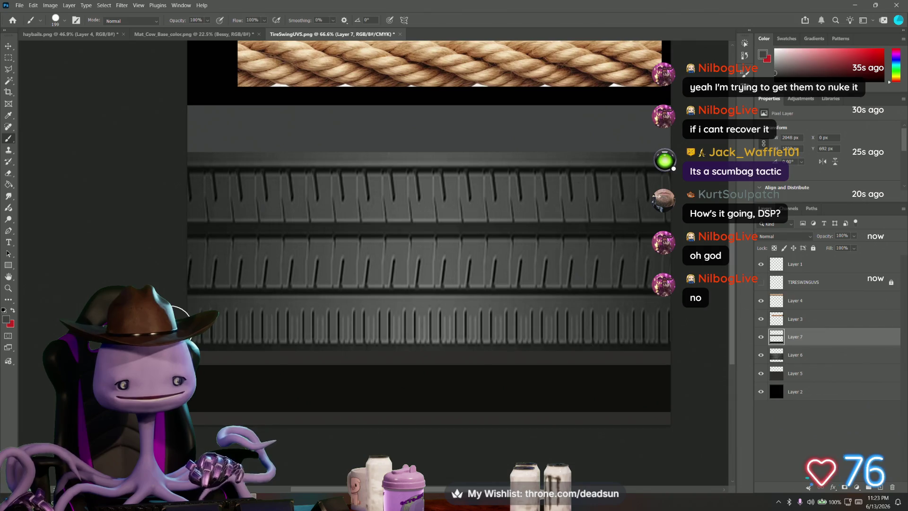
drag(190, 326, 685, 324)
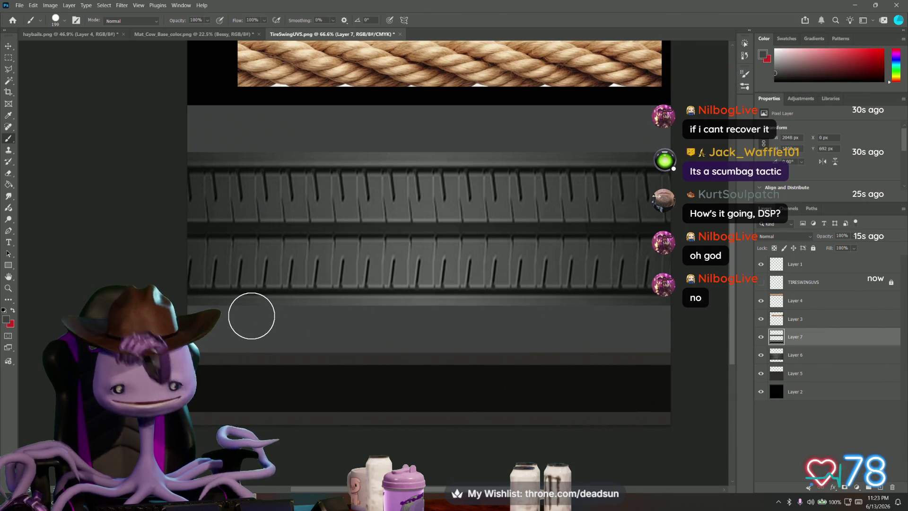
click(10, 179)
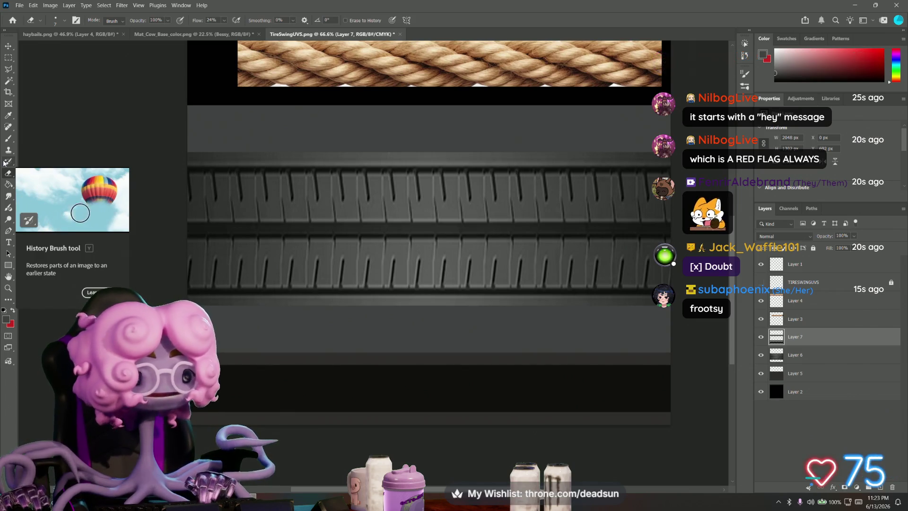
Softly erase grey along the tread band edges with a 62 px soft round eraser
click(54, 23)
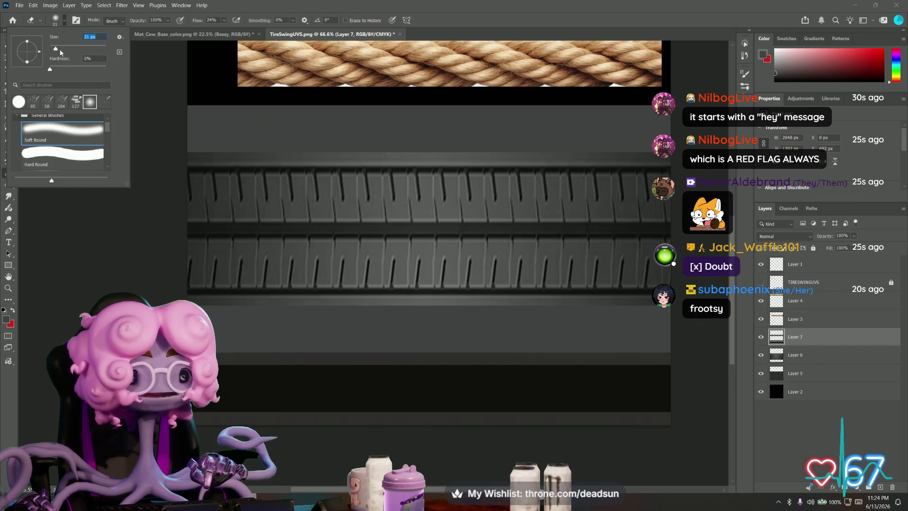
drag(66, 50, 68, 50)
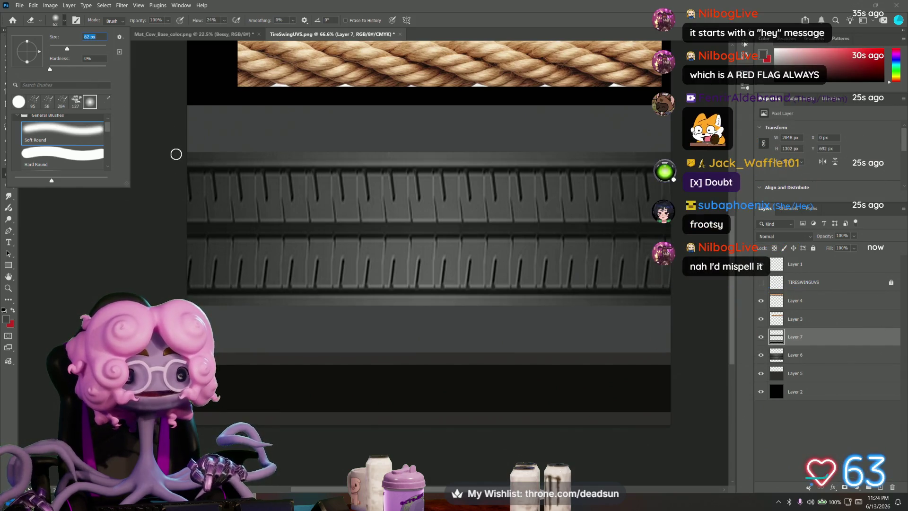
click(179, 153)
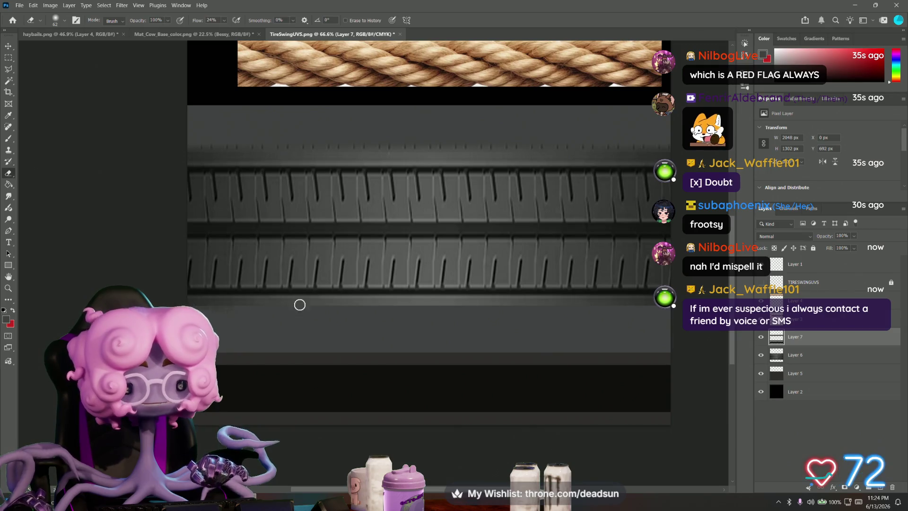
drag(299, 304, 343, 309)
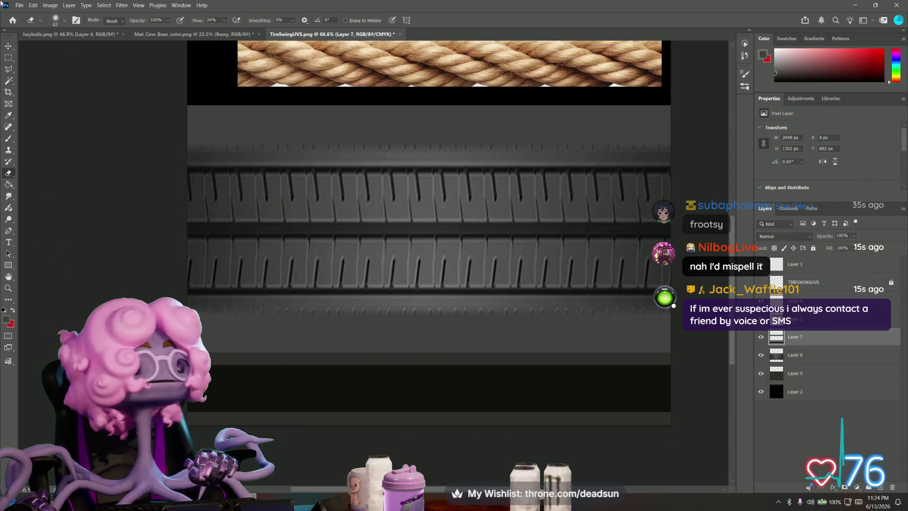
click(20, 5)
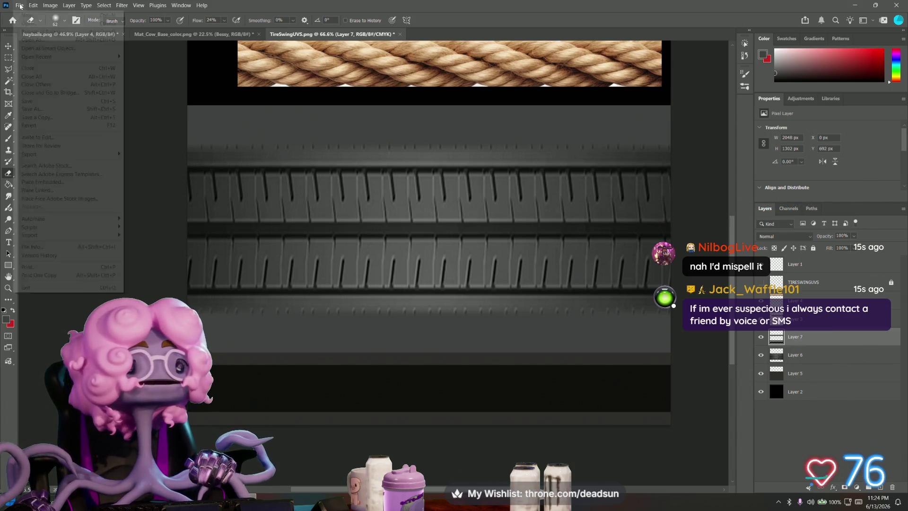
Save a Copy as PNG, trim 'copy' from the name, and browse to UFO ClawGame > Textures
click(42, 117)
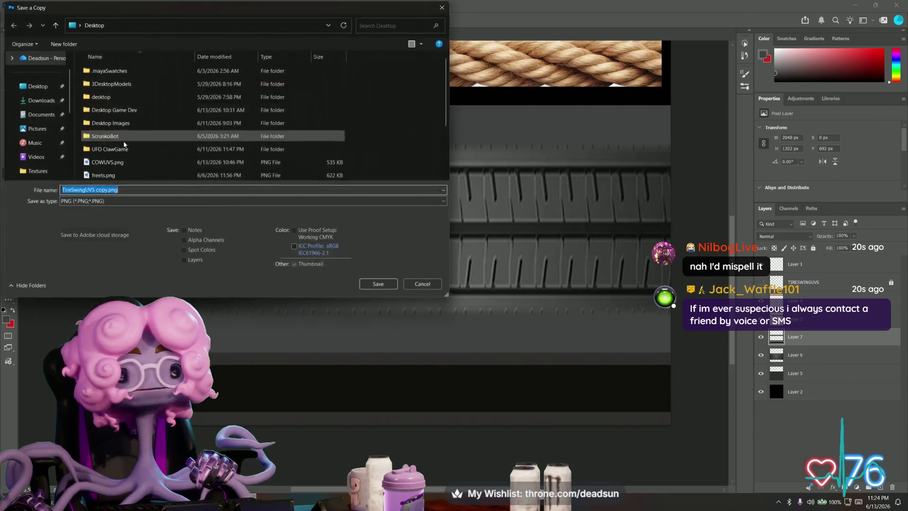
click(107, 190)
key(BackSpace)
key(BackSpace)
key(BackSpace)
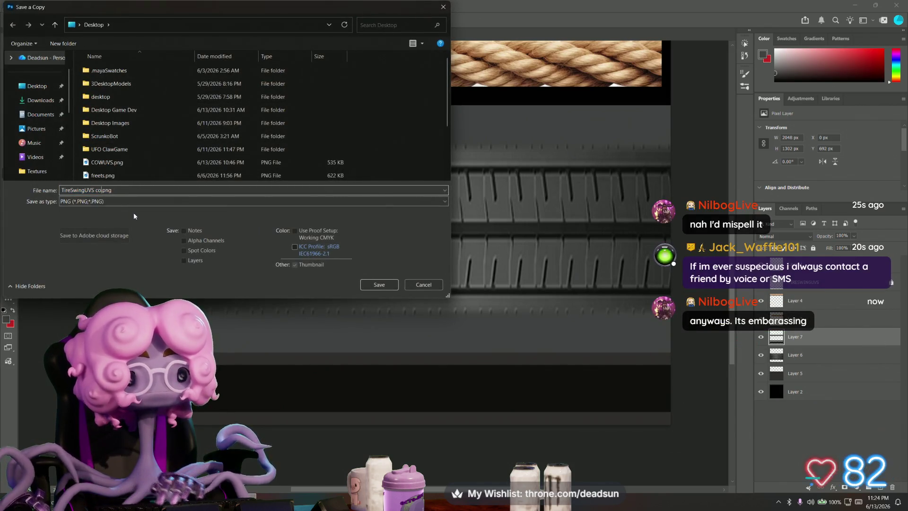
key(BackSpace)
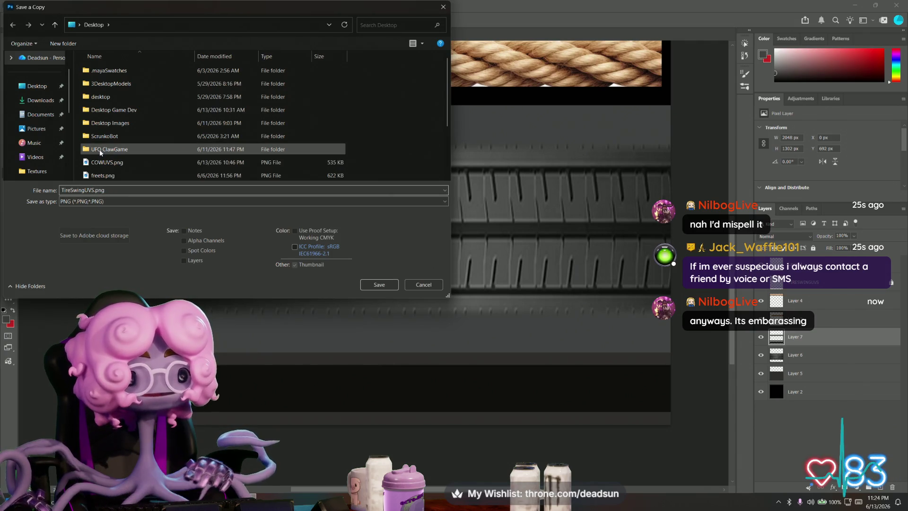
click(99, 151)
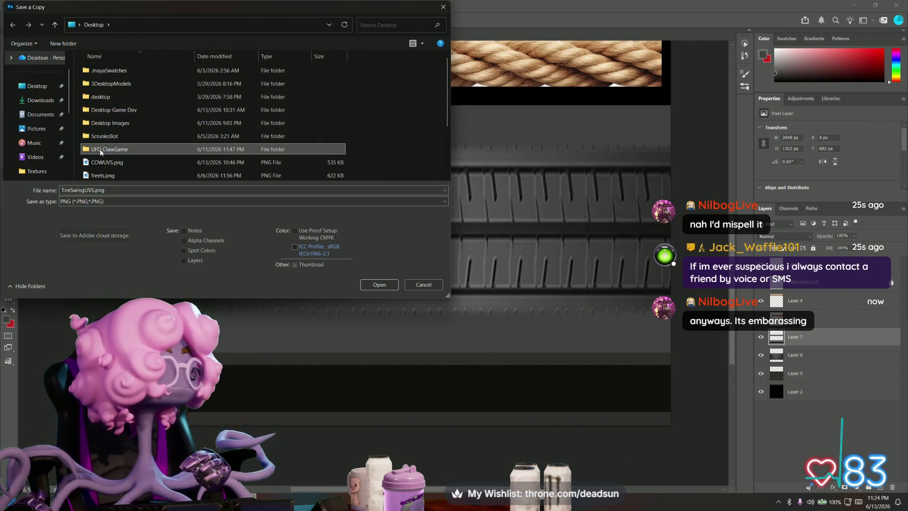
double_click(100, 150)
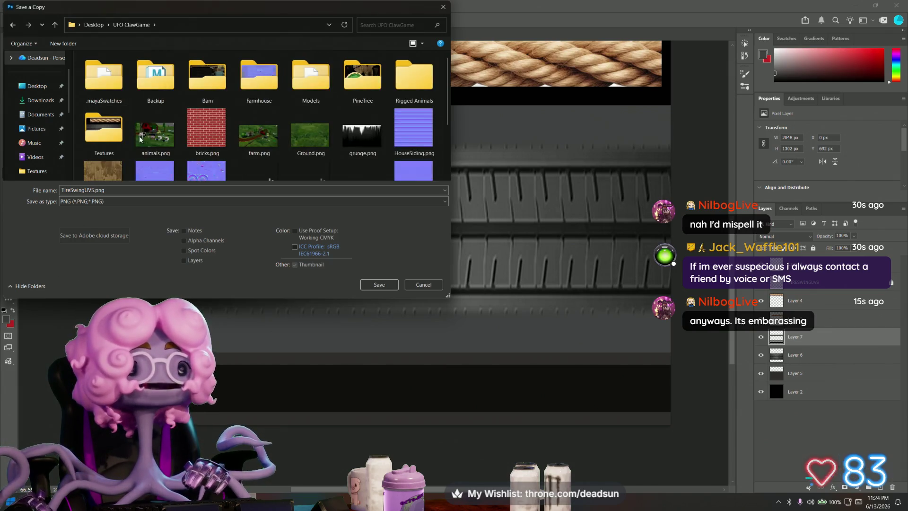
double_click(110, 140)
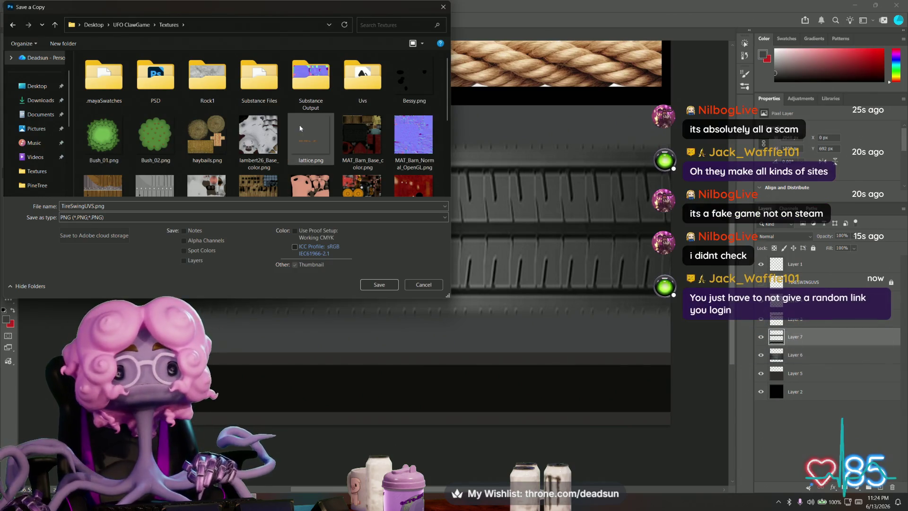
scroll(304, 132, down, 5)
Overwrite TireSwing.png, confirming the replace and the PNG options, then return to Maya
click(414, 114)
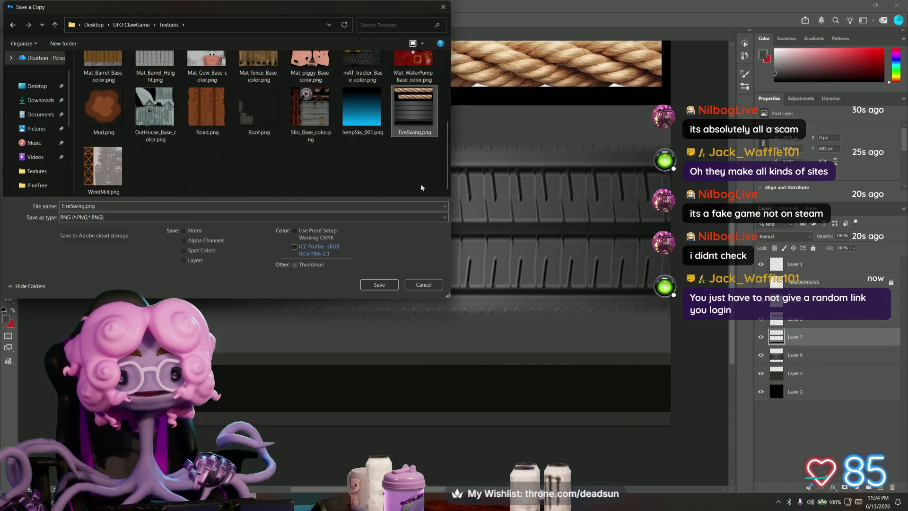
click(375, 285)
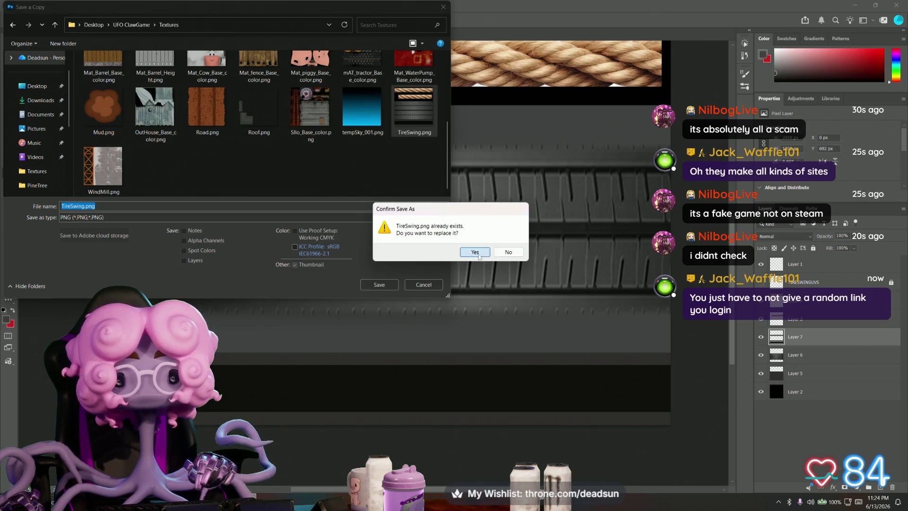
click(474, 252)
click(516, 151)
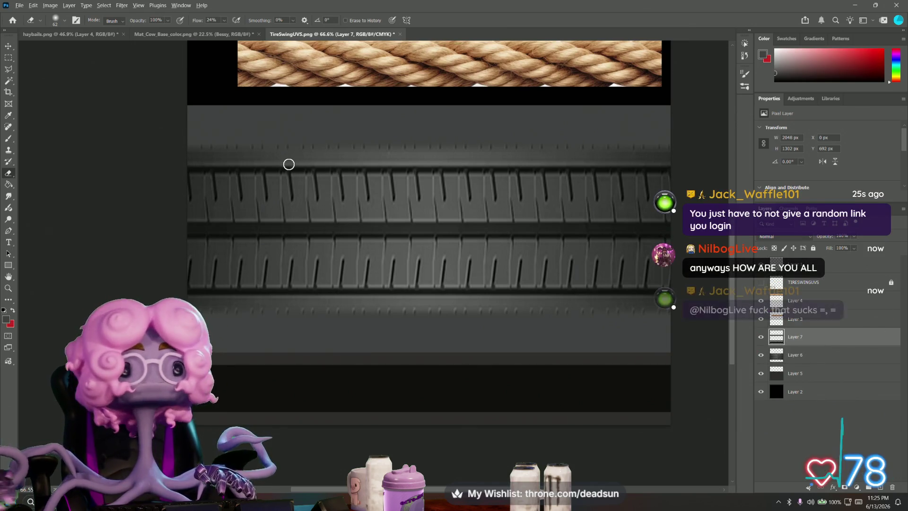
key(alt+Tab)
click(516, 200)
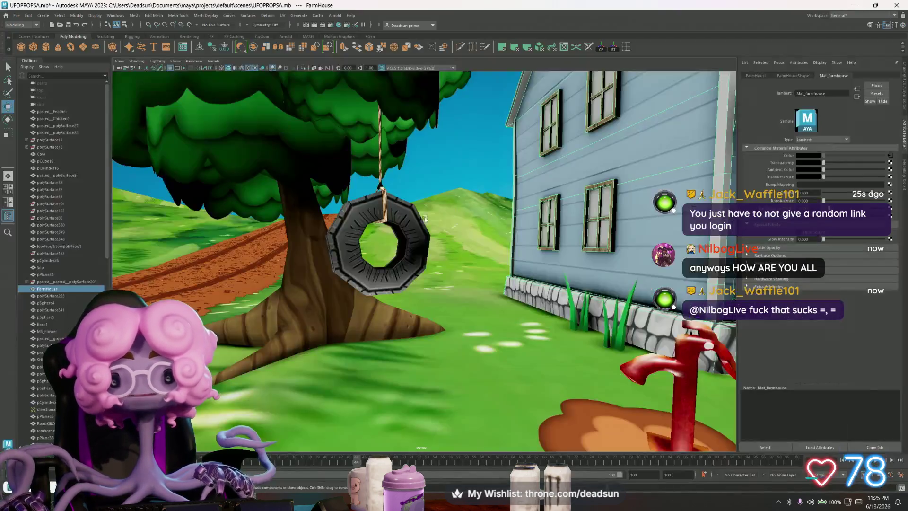
alt+drag(426, 248, 348, 242)
click(348, 242)
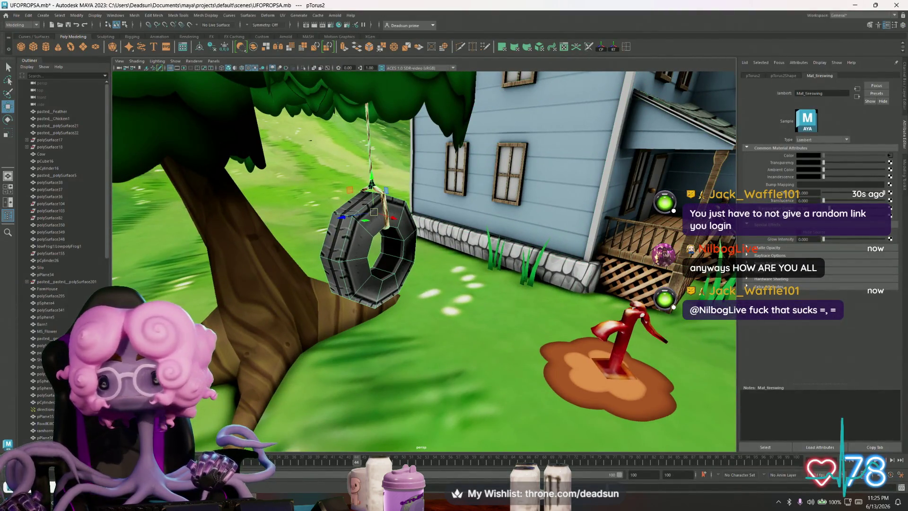
click(889, 158)
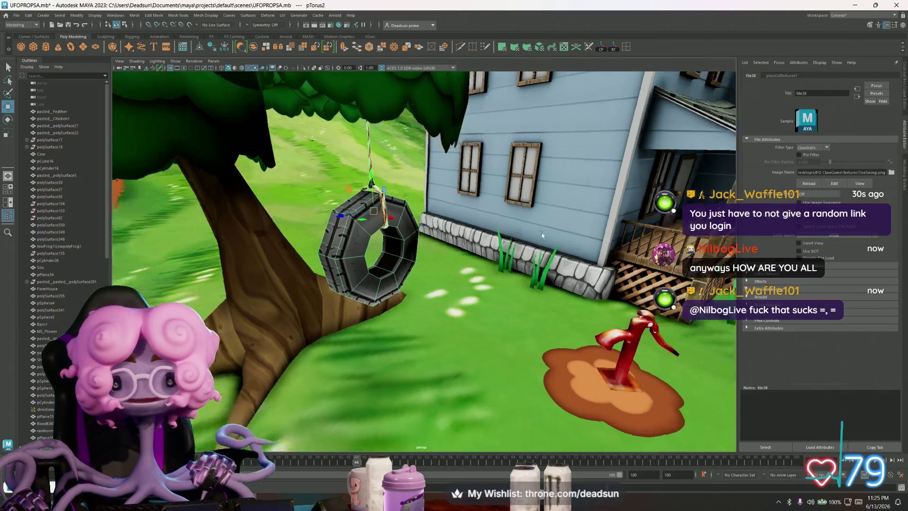
alt+drag(426, 249, 527, 241)
scroll(527, 241, down, 5)
mouse_move(425, 248)
alt+mouse_down()
mouse_move(437, 260)
mouse_move(357, 269)
alt+mouse_up()
click(438, 260)
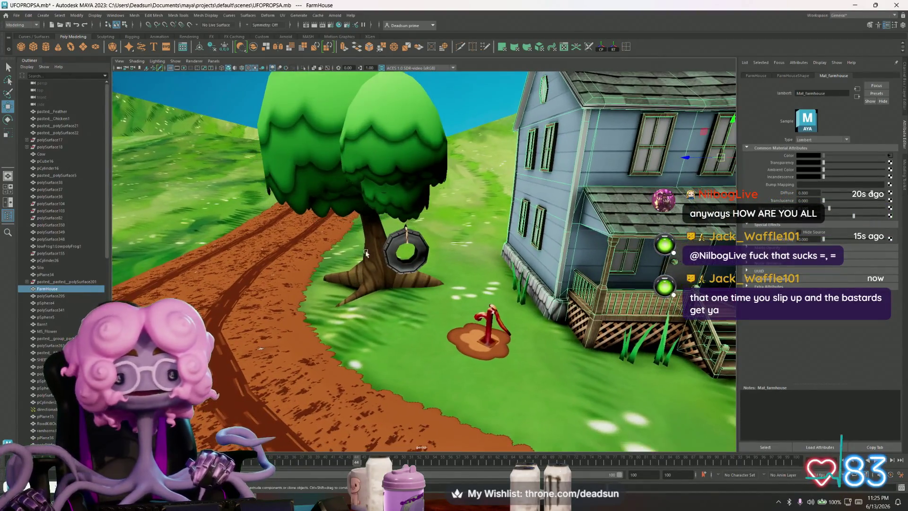
scroll(397, 260, up, 5)
click(397, 260)
mouse_move(398, 260)
alt+mouse_down()
mouse_move(387, 246)
mouse_move(298, 255)
mouse_move(383, 298)
mouse_move(358, 243)
alt+mouse_up()
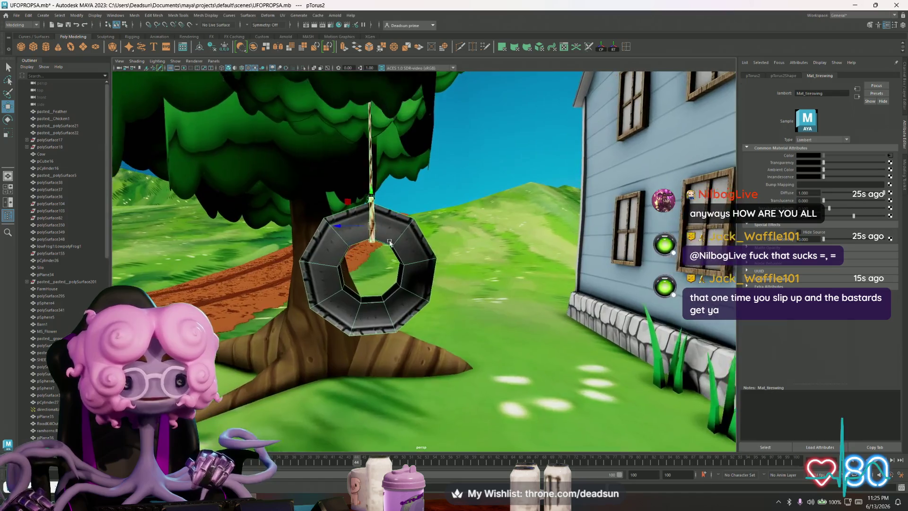
alt+right_drag(358, 243, 296, 248)
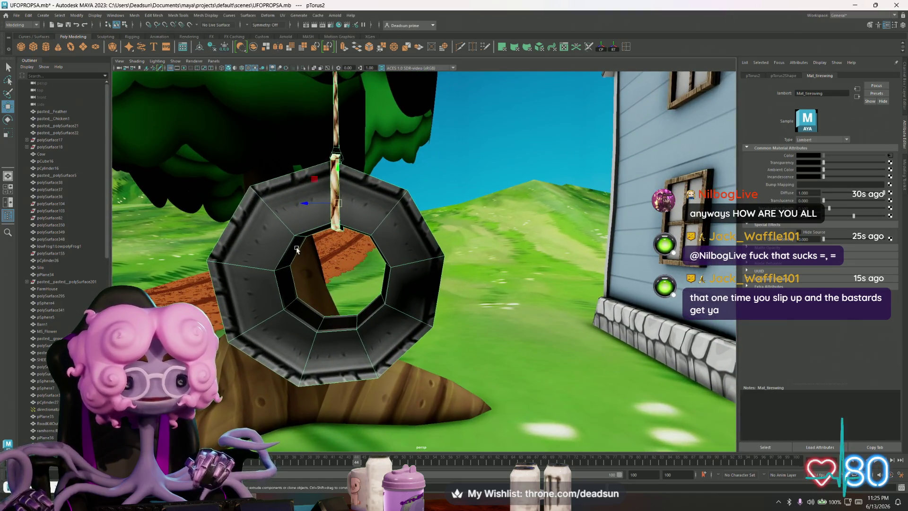
mouse_move(305, 265)
alt+mouse_down()
mouse_move(329, 272)
mouse_move(319, 260)
alt+mouse_up()
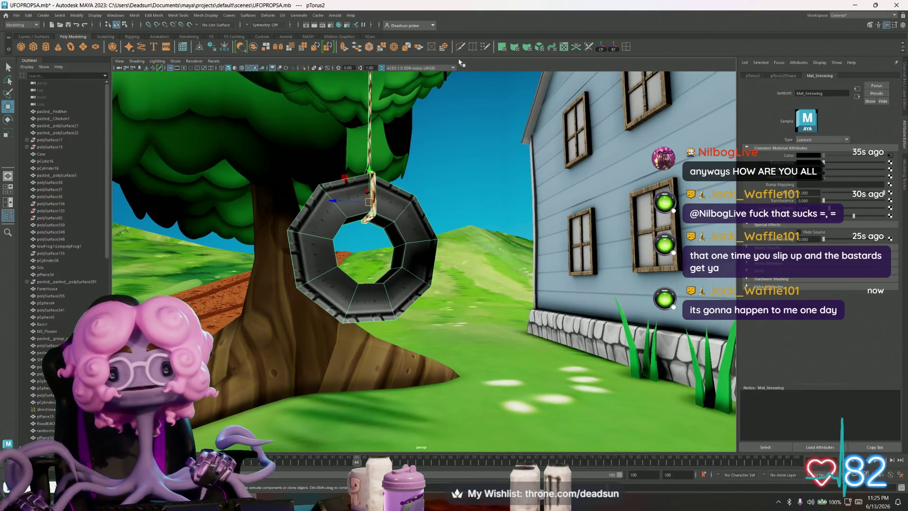
Set the Insert Edge Loop tool to multiple edge loops following the edge flow
click(625, 47)
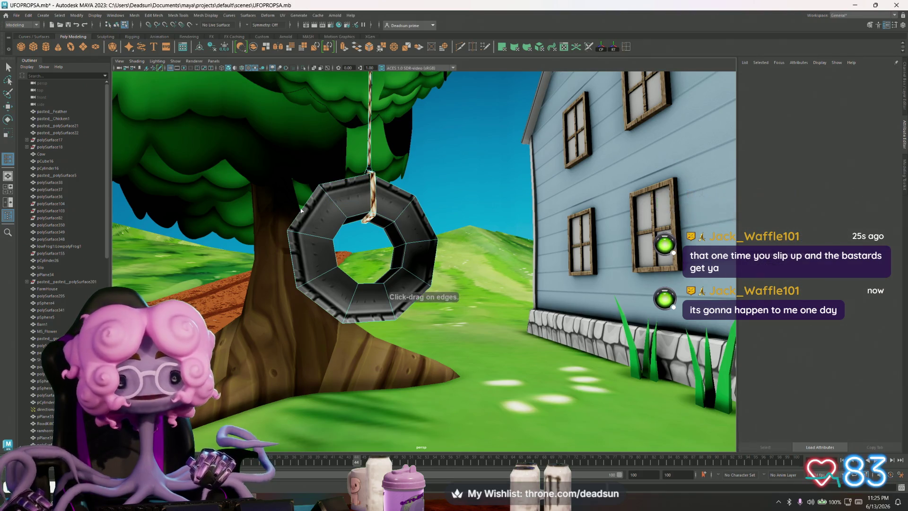
alt+drag(312, 212, 340, 272)
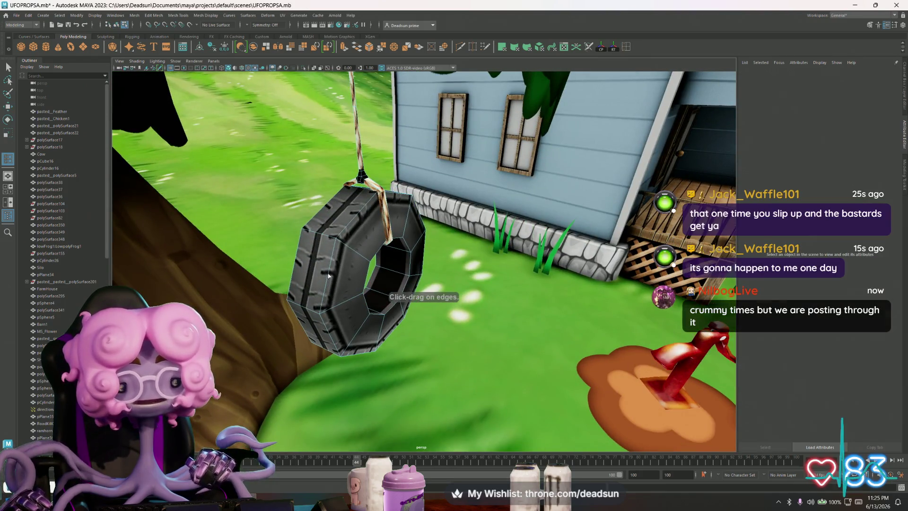
click(329, 272)
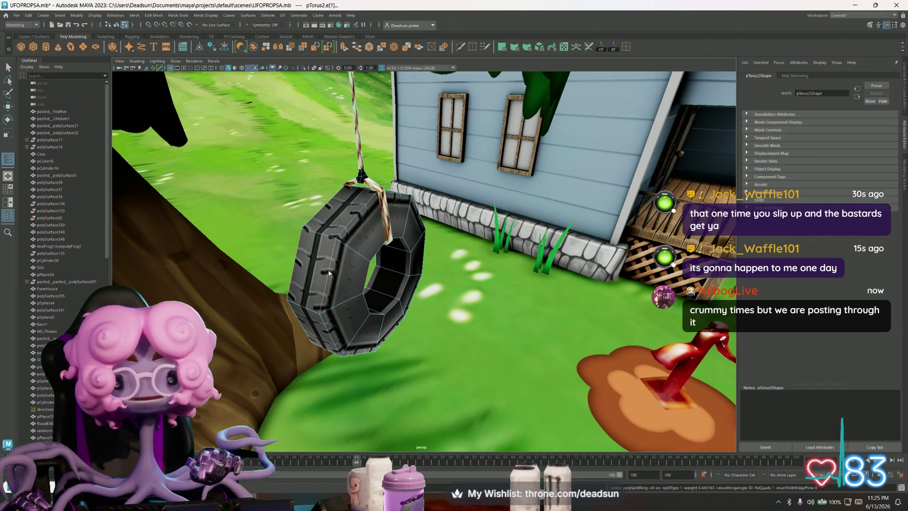
double_click(626, 47)
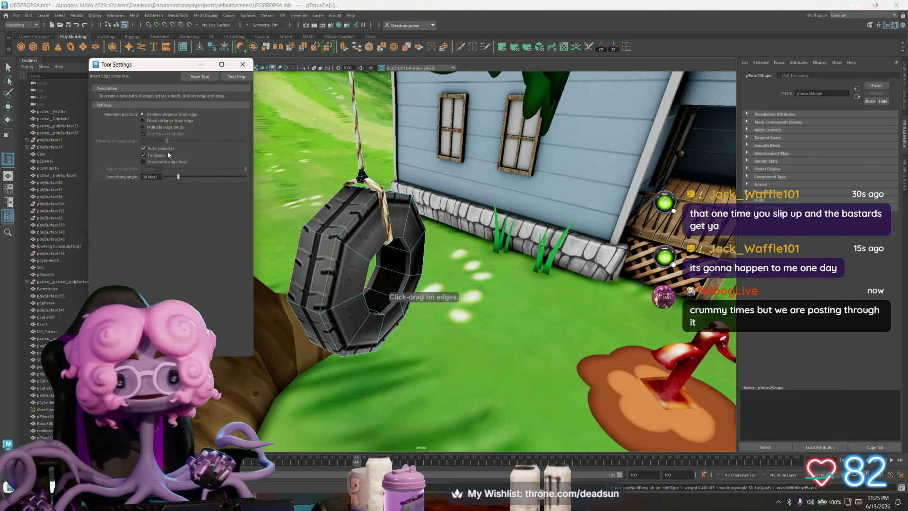
click(144, 162)
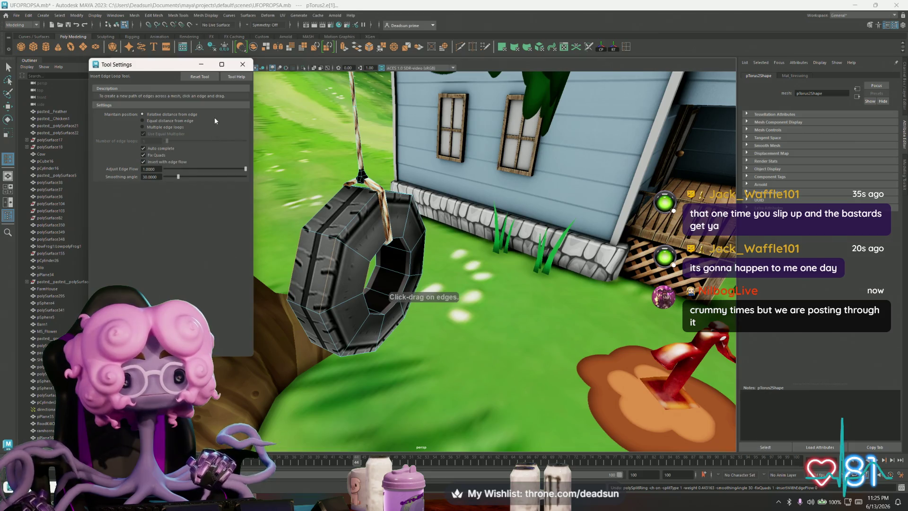
click(142, 127)
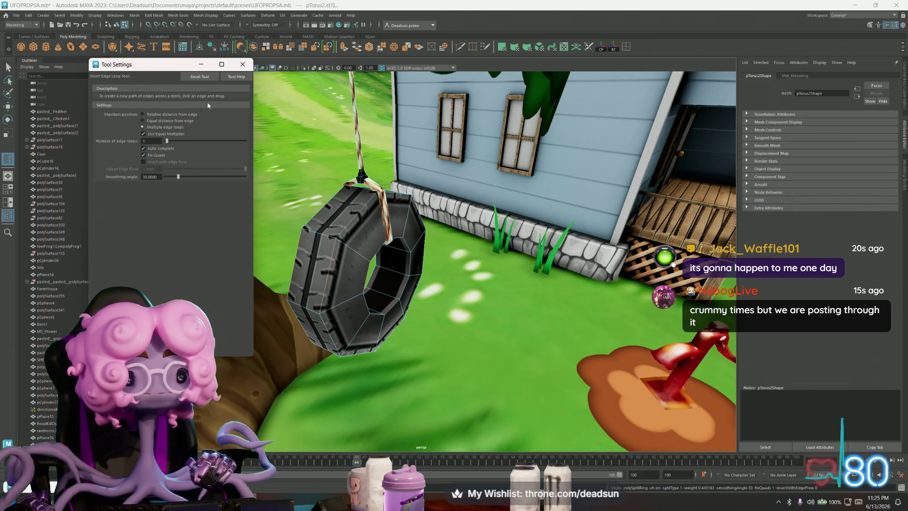
click(242, 64)
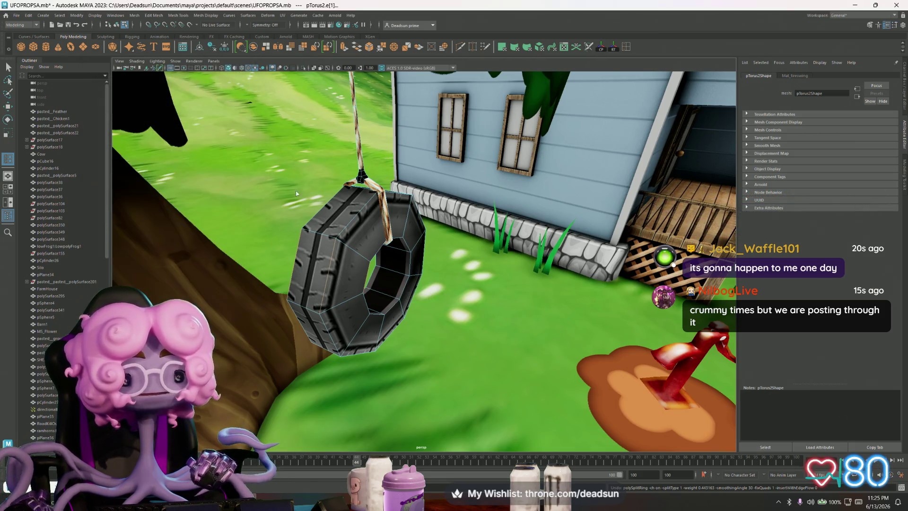
Insert edge loops at intervals all the way around the tire swing's ring
click(330, 272)
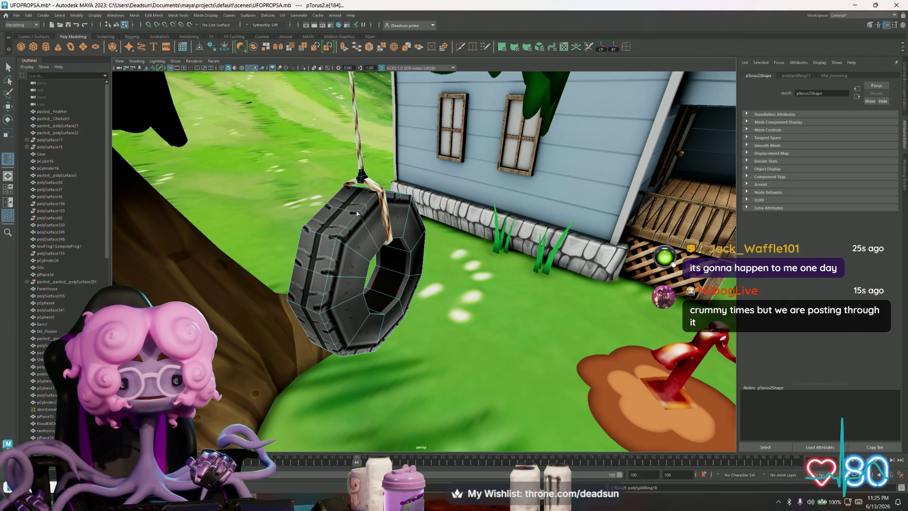
mouse_move(396, 198)
alt+mouse_down()
mouse_move(377, 202)
mouse_move(394, 185)
alt+mouse_up()
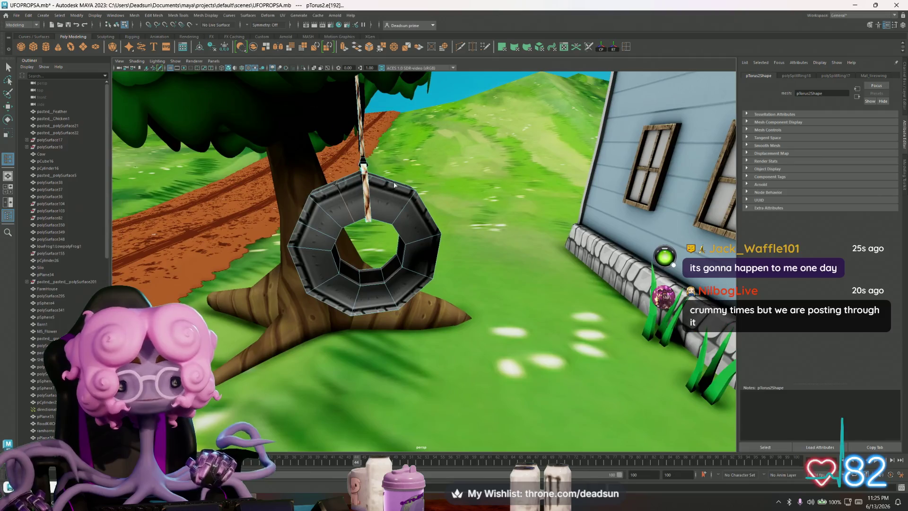
click(417, 213)
click(428, 232)
click(434, 258)
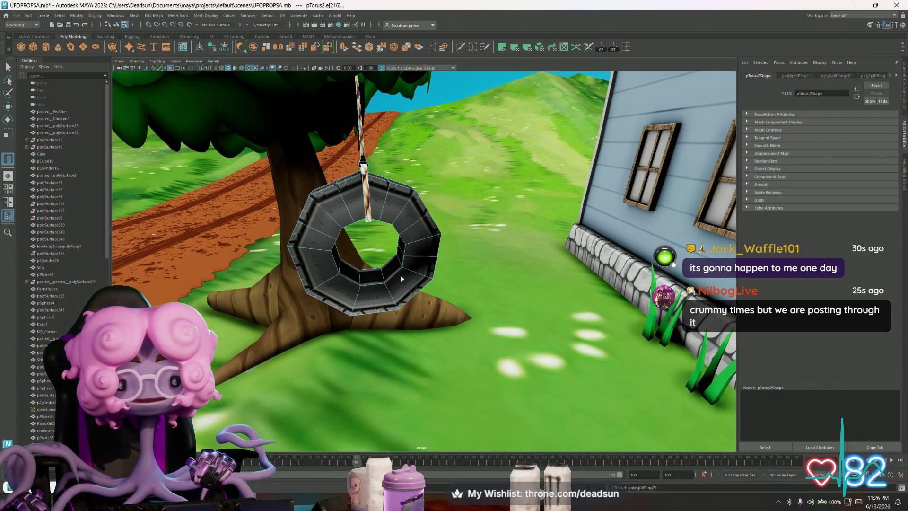
click(396, 276)
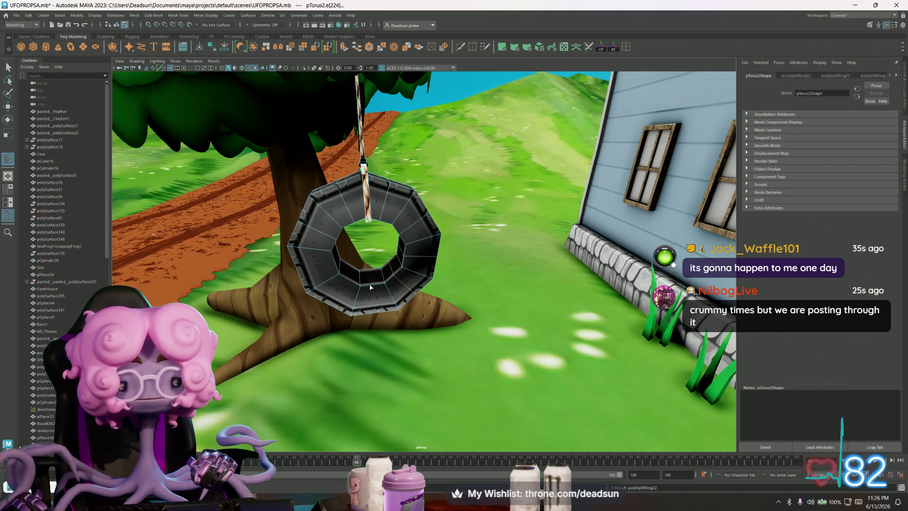
click(369, 286)
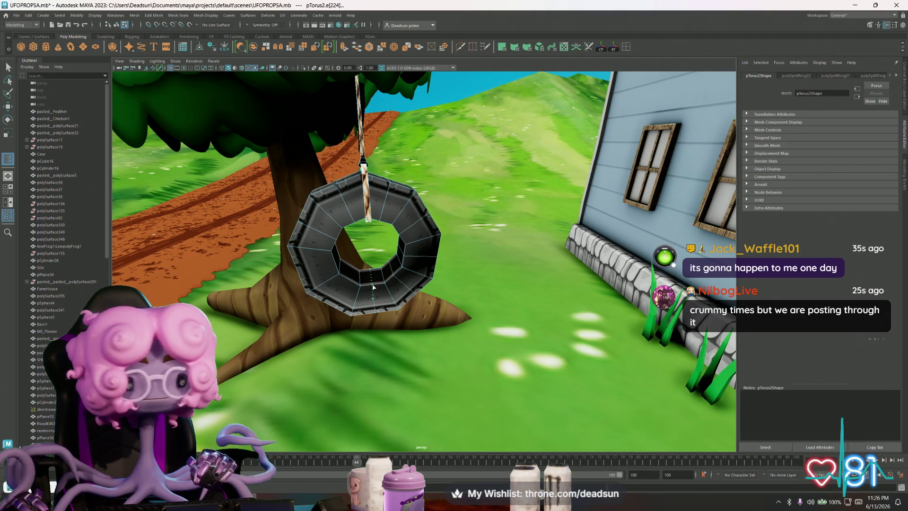
click(333, 289)
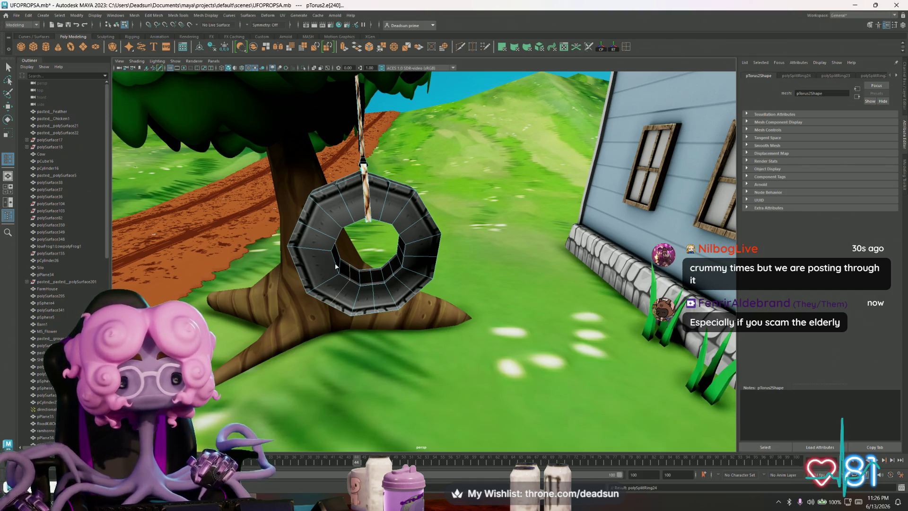
click(337, 263)
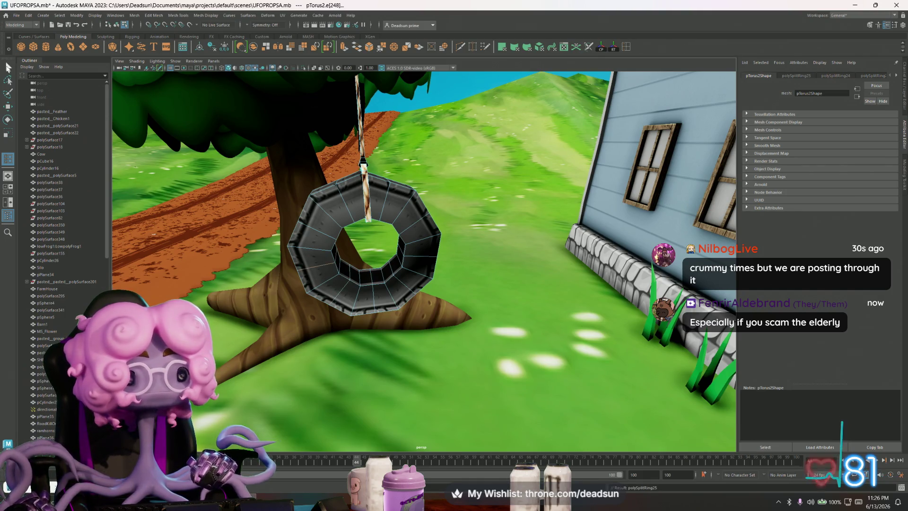
right_click(344, 205)
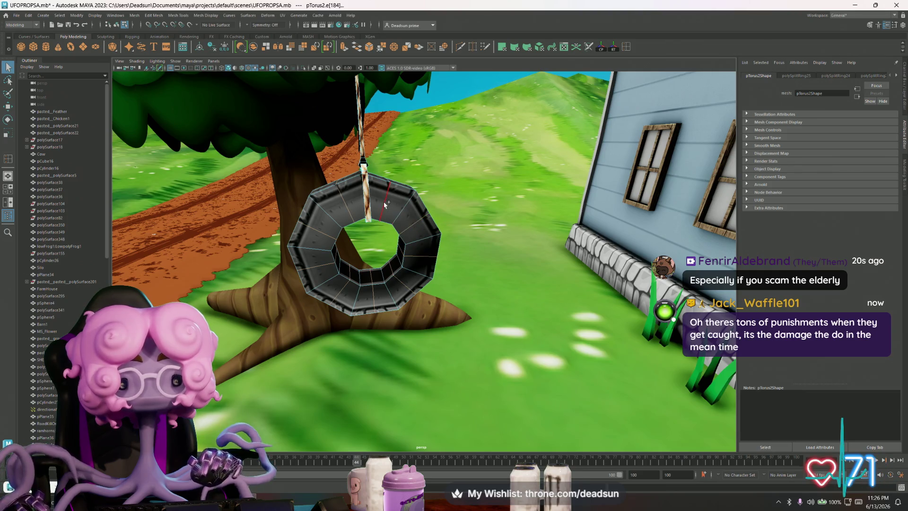
Show the edge-looped tire in smooth preview and switch it back to object mode
mouse_move(386, 205)
alt+mouse_down()
mouse_move(410, 255)
mouse_move(363, 250)
alt+mouse_up()
key(w)
key(3)
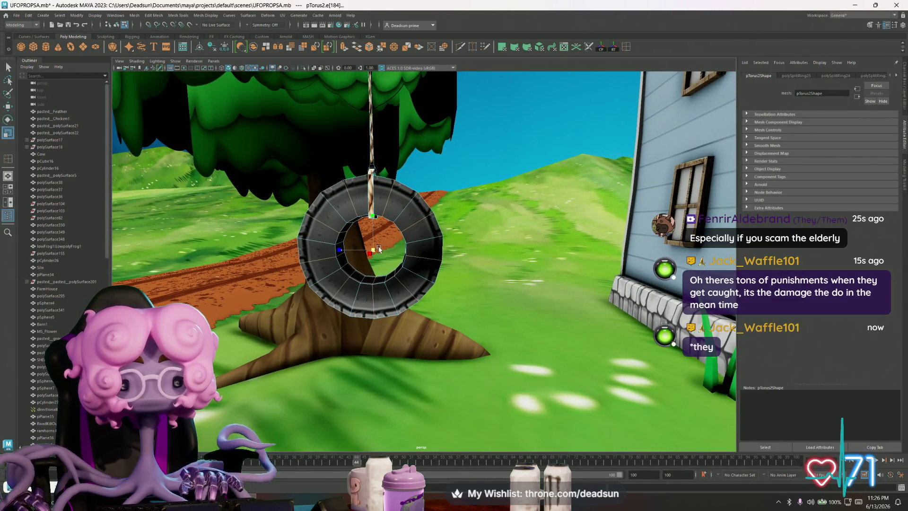
mouse_move(385, 248)
alt+mouse_down()
mouse_move(305, 257)
mouse_move(333, 242)
alt+mouse_up()
right_click(436, 186)
click(431, 195)
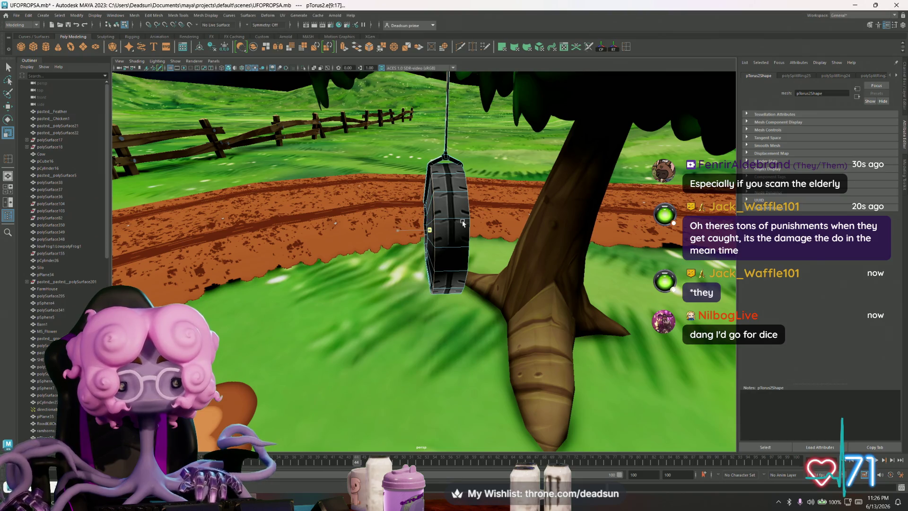
click(466, 206)
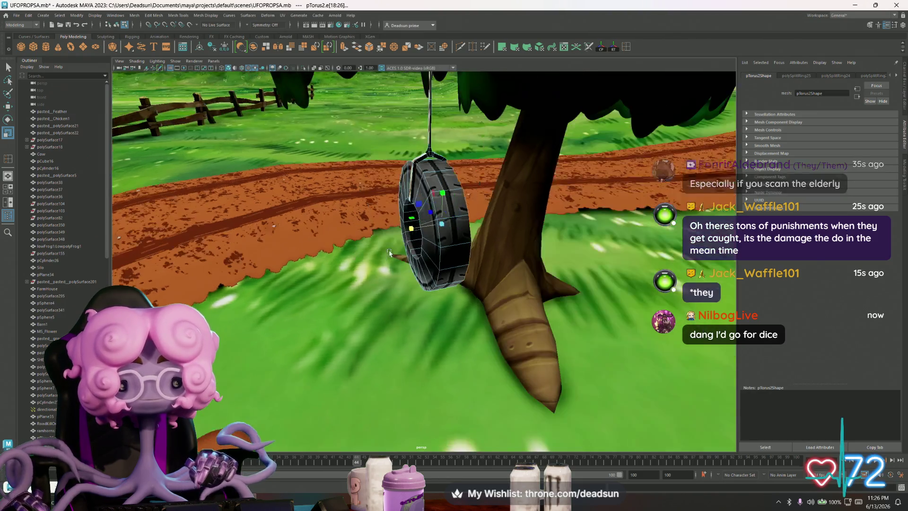
Review the tire from several angles beside the tree and house, then reselect pTorus2
alt+drag(566, 220, 420, 243)
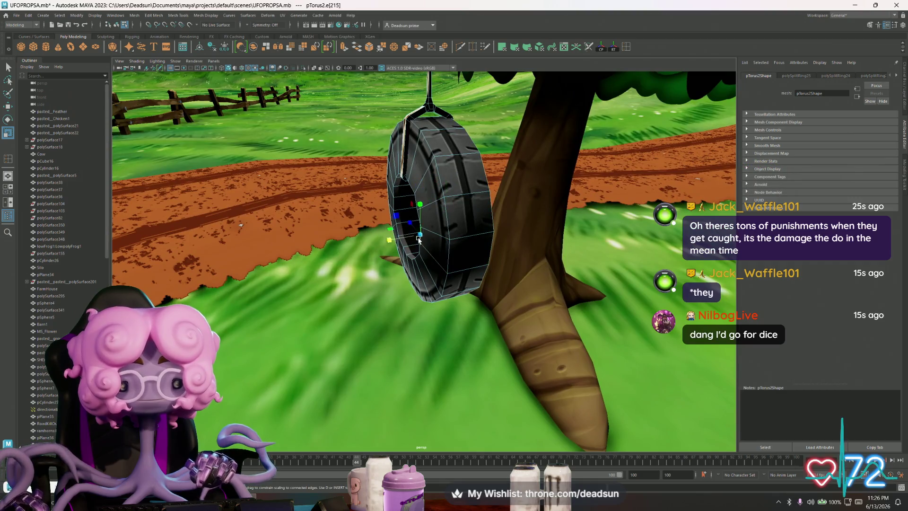
alt+drag(374, 225, 491, 210)
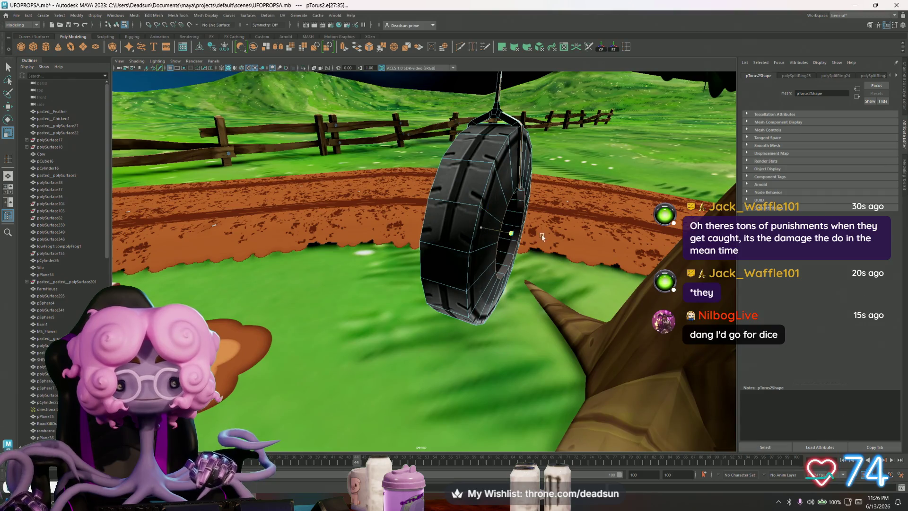
alt+drag(506, 214, 573, 241)
scroll(518, 246, down, 3)
scroll(489, 241, down, 3)
right_click(390, 341)
click(305, 304)
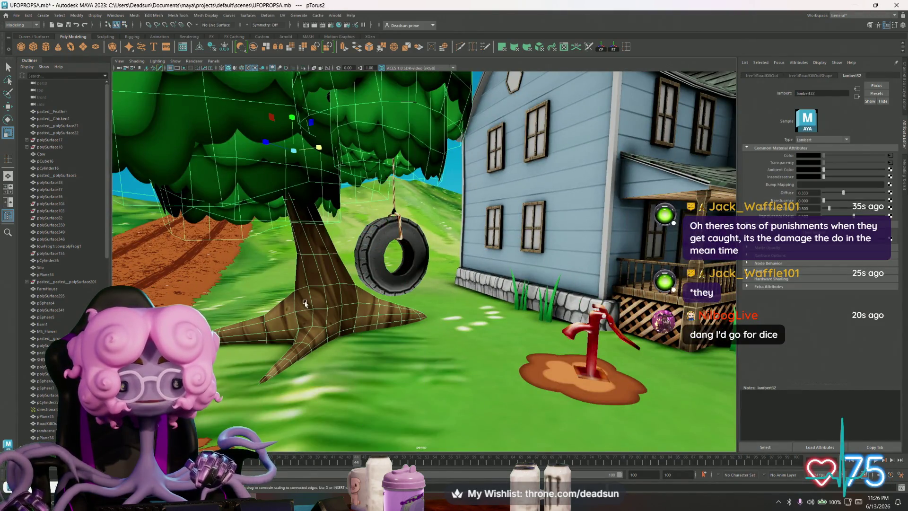
scroll(306, 304, down, 5)
mouse_move(312, 298)
alt+mouse_down()
mouse_move(348, 267)
mouse_move(405, 266)
mouse_move(361, 253)
alt+mouse_up()
scroll(348, 267, up, 5)
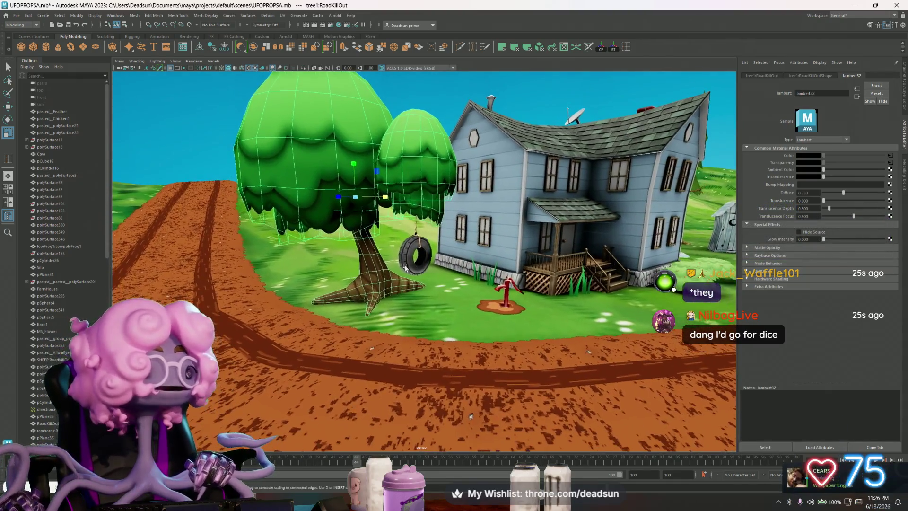
scroll(405, 266, up, 4)
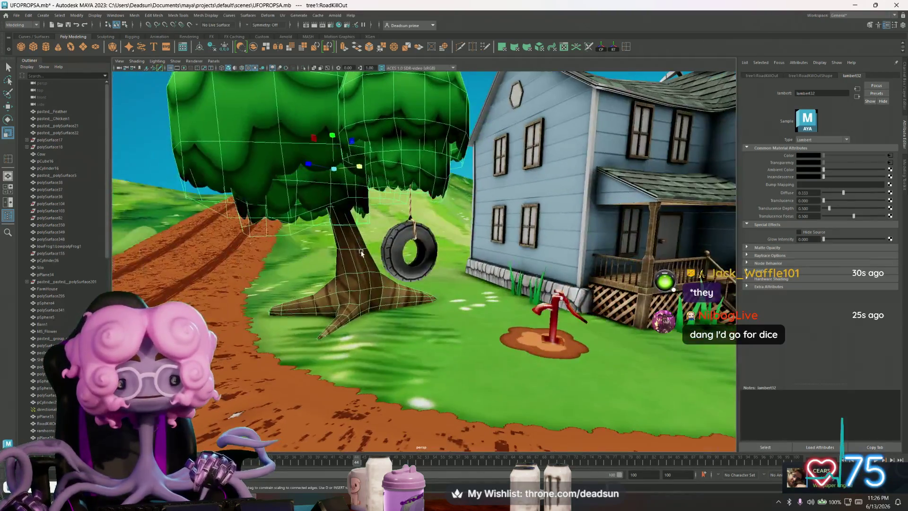
scroll(361, 252, up, 4)
scroll(369, 253, up, 3)
click(372, 253)
mouse_move(372, 254)
alt+mouse_down()
mouse_move(380, 255)
mouse_move(261, 272)
mouse_move(377, 265)
alt+mouse_up()
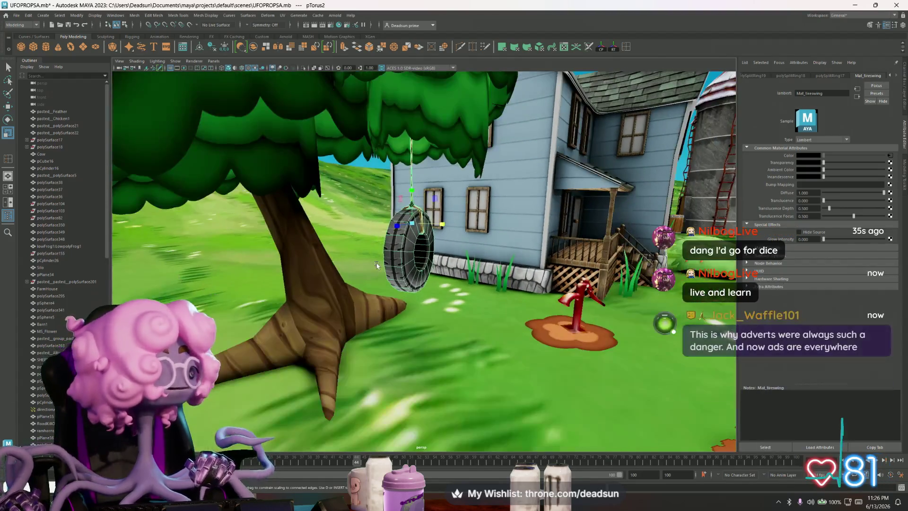